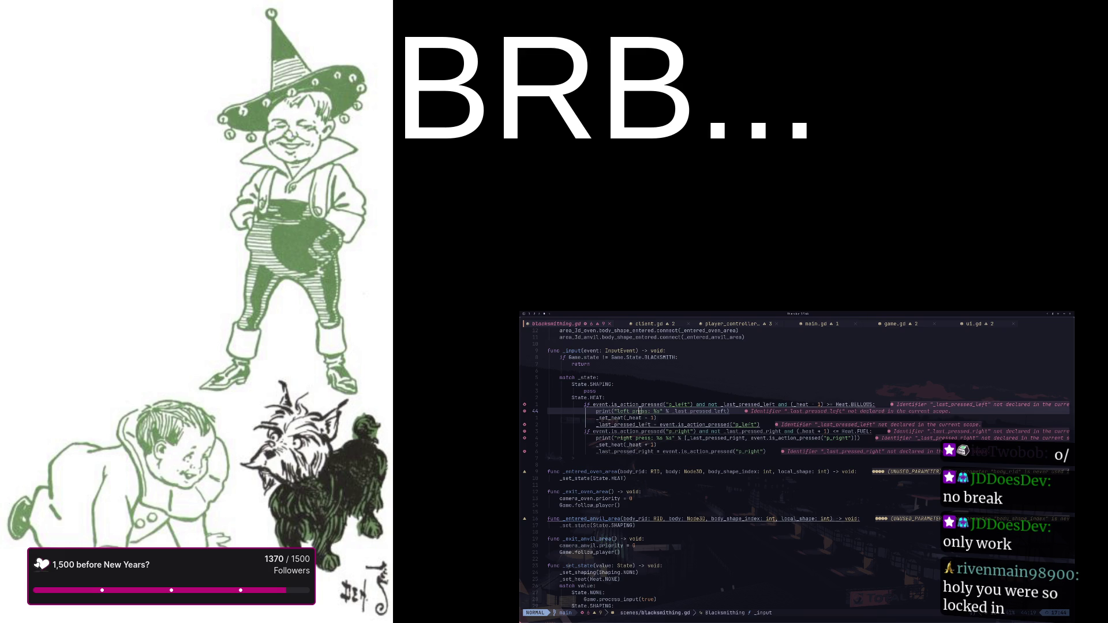
- Add 'Eating...' as a second heading line and replace the dots after BRB with a comma
text(Eatr)
key(BackSpace)
text(ing...)
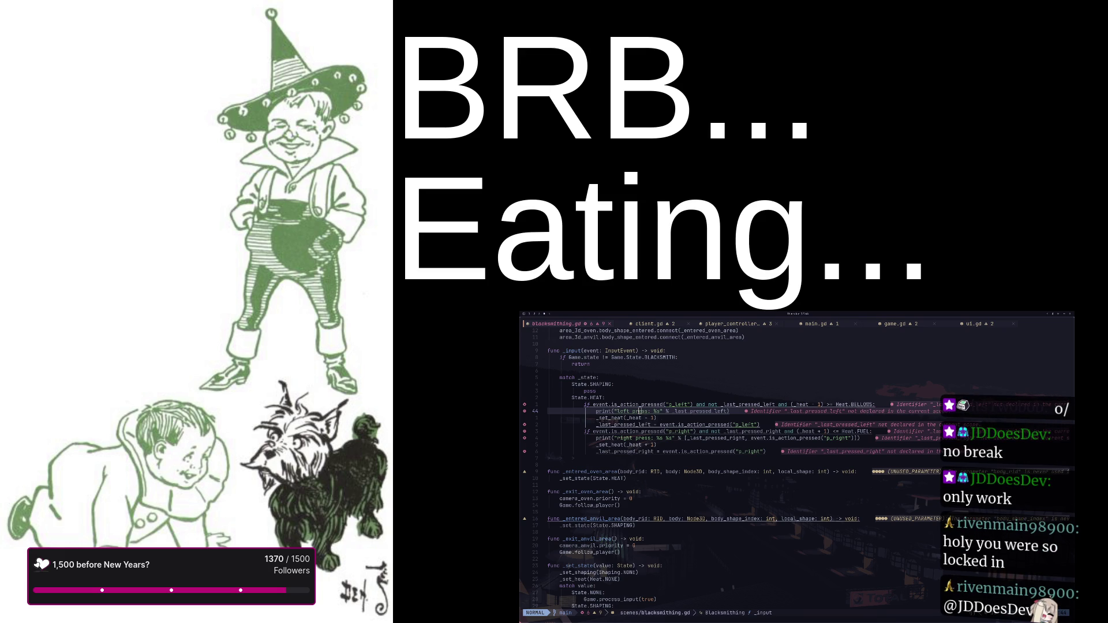
key(BackSpace)
key(BackSpace)
text(,)
key(BackSpace)
key(BackSpace)
text(,)
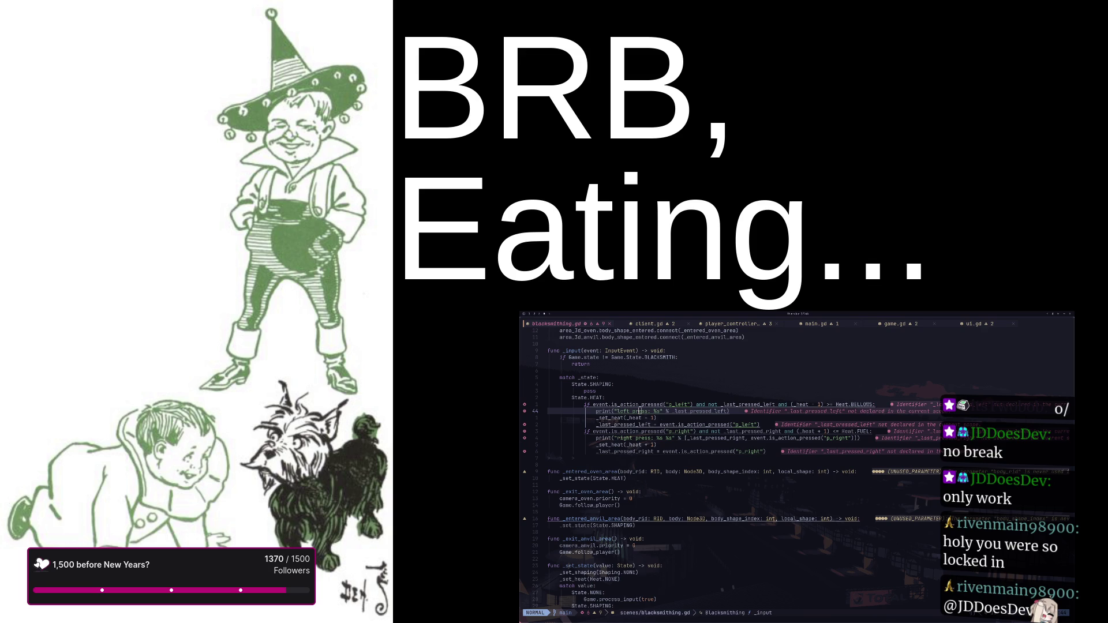
click(549, 465)
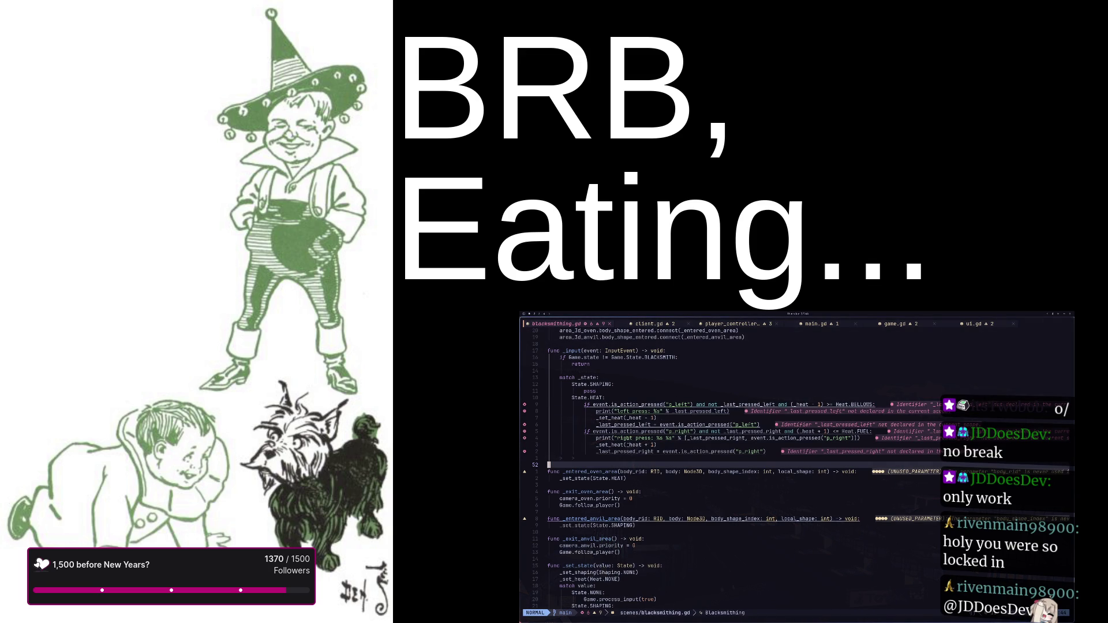
- Switch from OBS back to the Godot editor and its blacksmithing scene
key(alt+Tab)
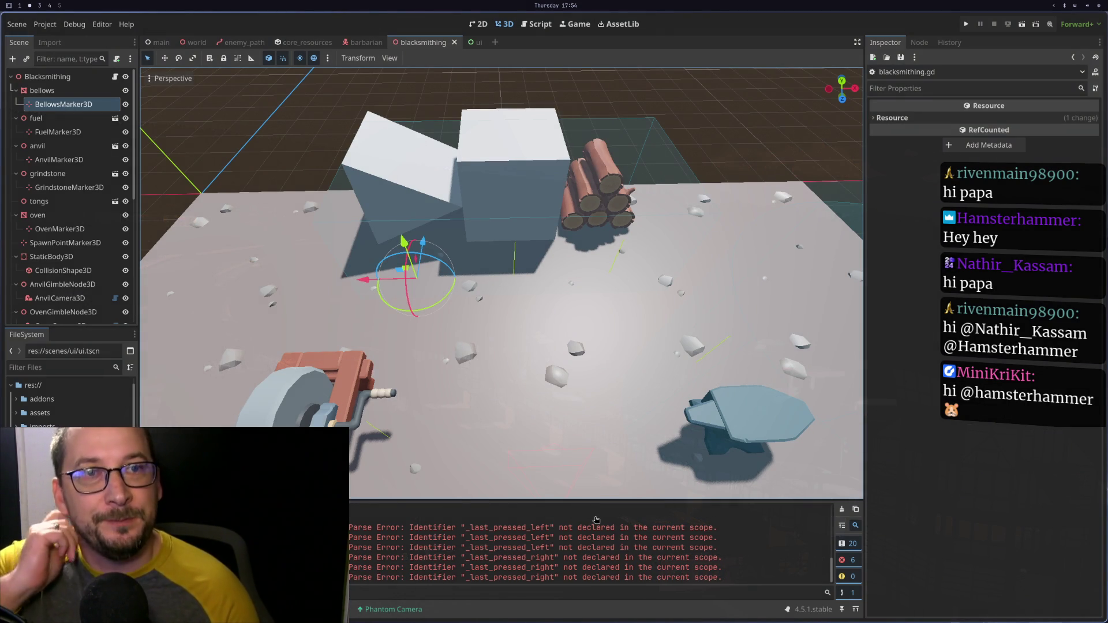
- Bring blacksmithing.gd back and move up to the enum declarations, discarding a half-typed enum line
key(super+1)
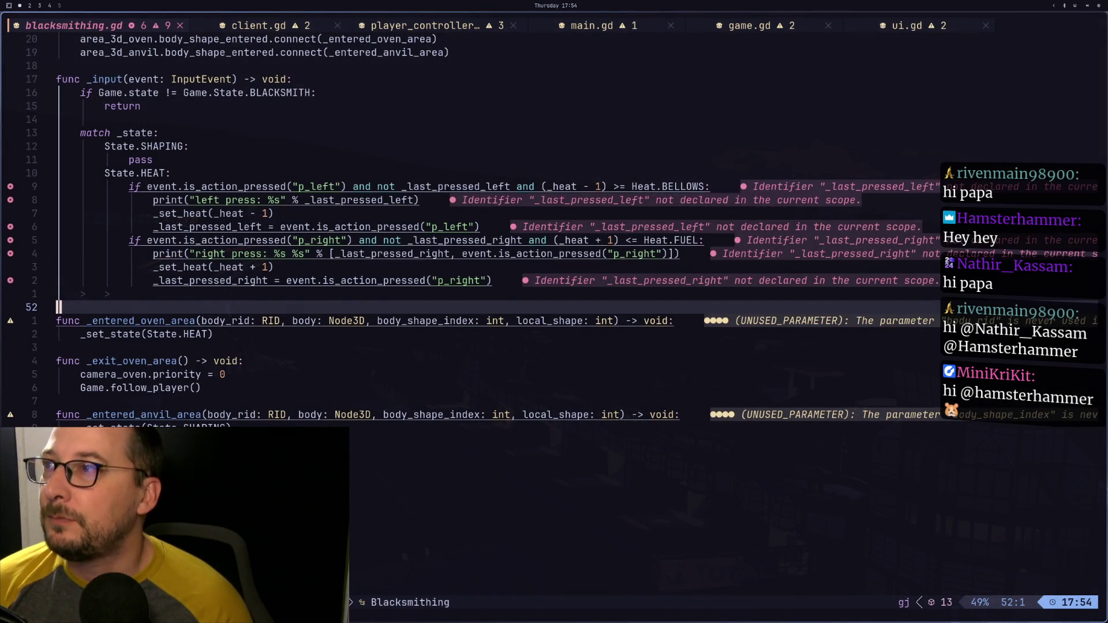
key(k)
key(k)
key(k)
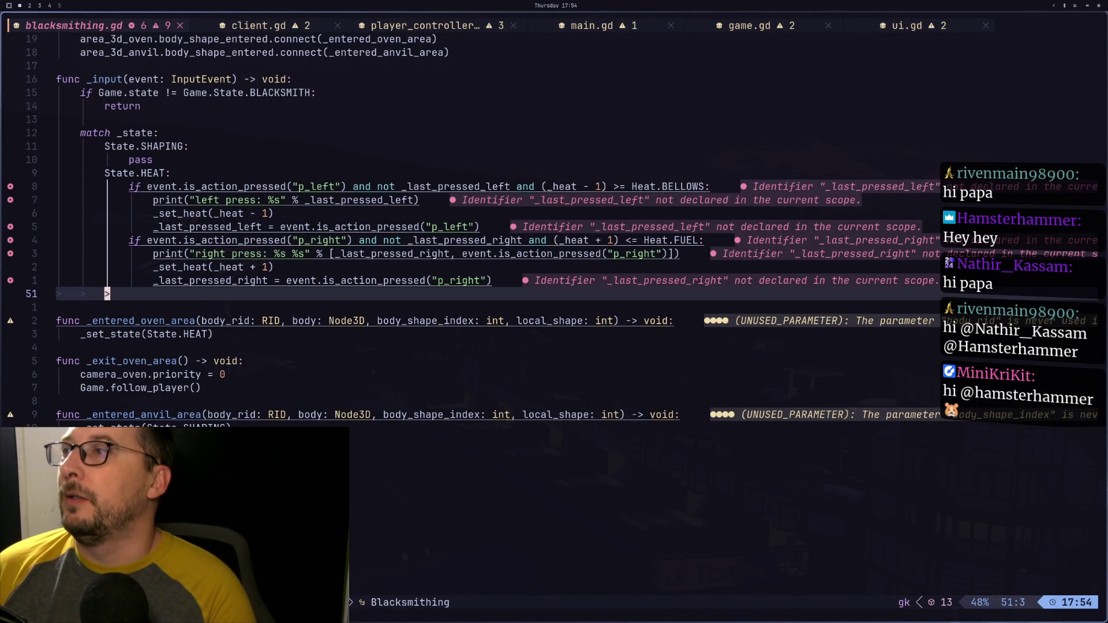
key(j)
key(j)
key(j)
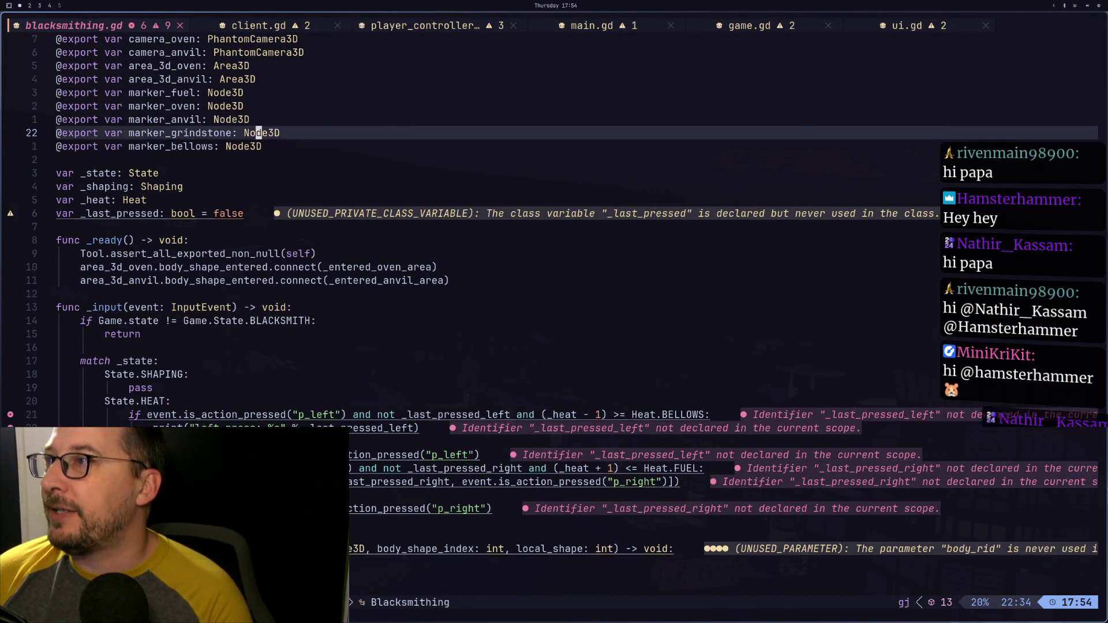
key(k)
key(k)
key(k)
key(k)
key(k)
key(k)
key(j)
key(j)
key(j)
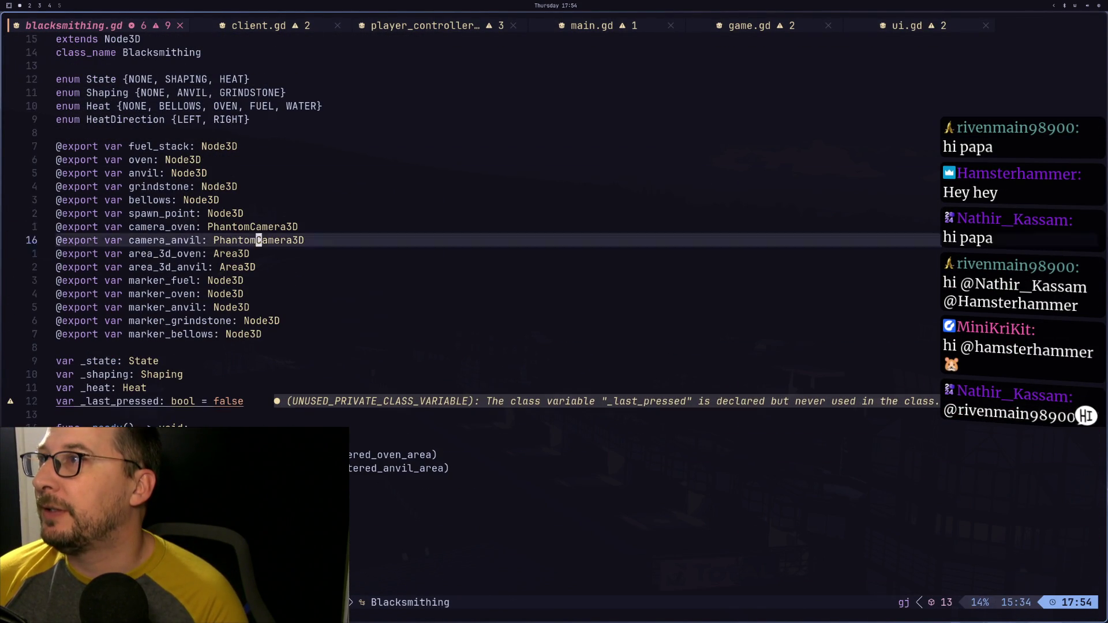
key(k)
key(k)
key(k)
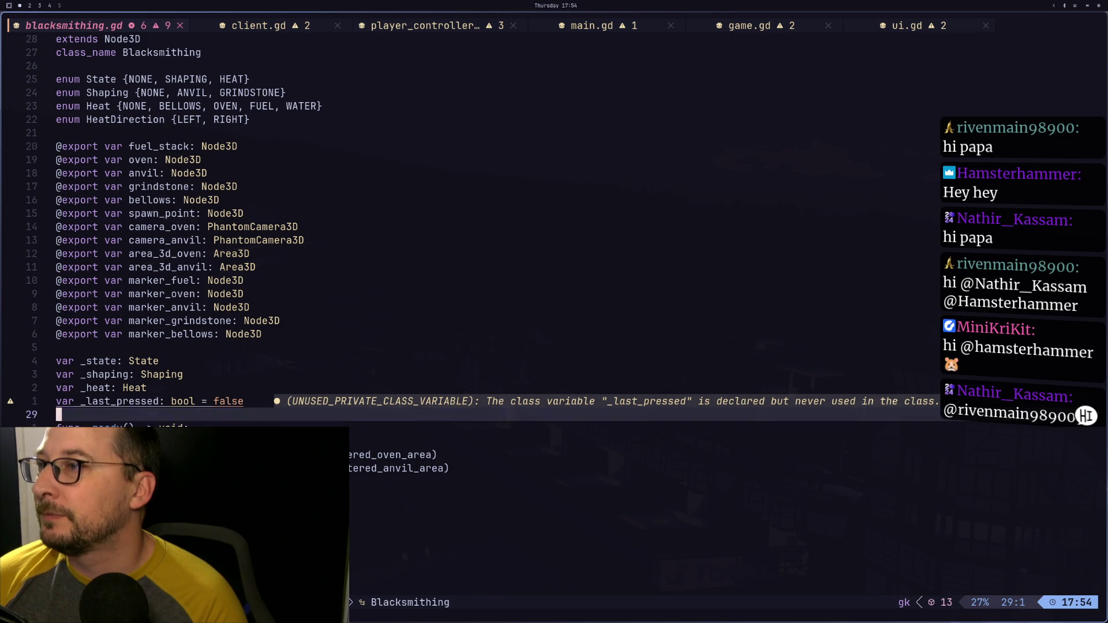
key(h)
key(b)
key(0)
key(k)
key(8)
key(k)
key(1)
key(0)
key(k)
key(5)
key(k)
text(2jonum )
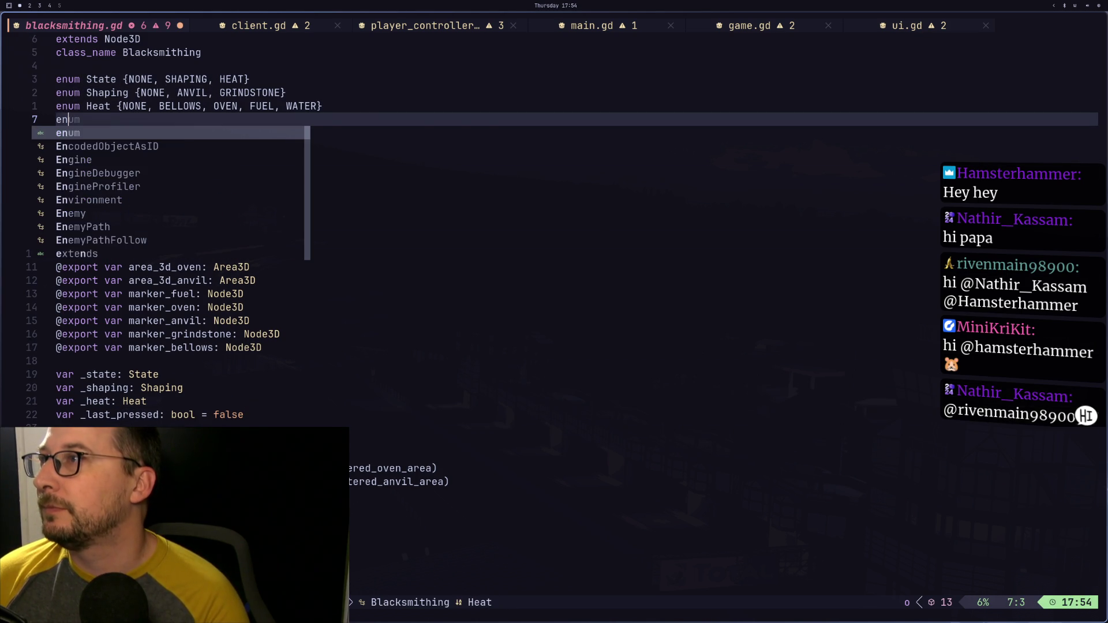
text(HeatM)
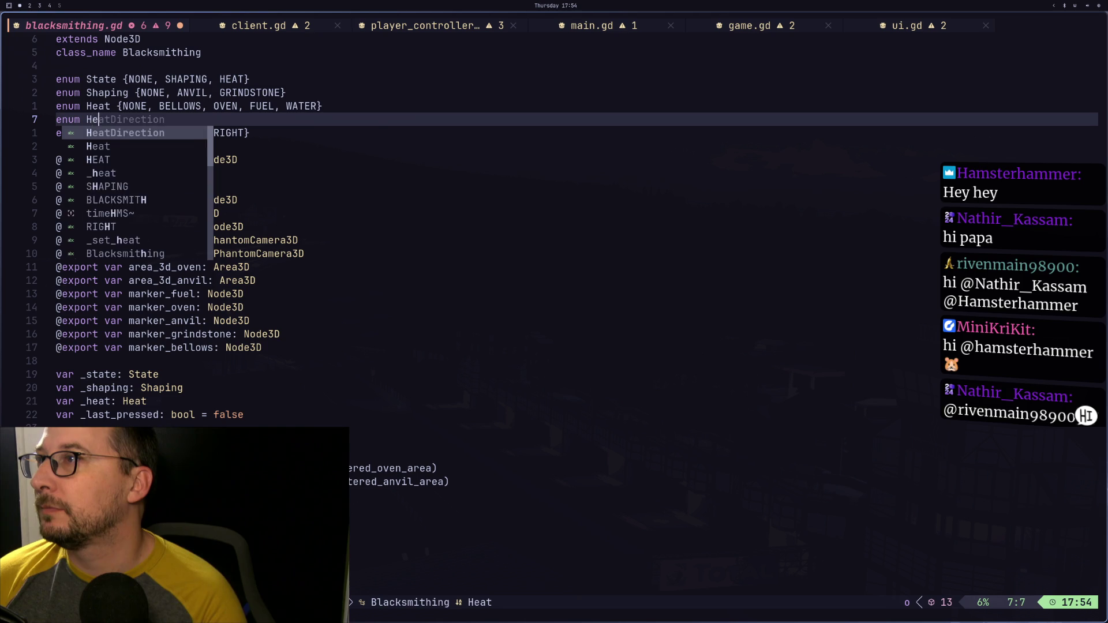
key(Escape)
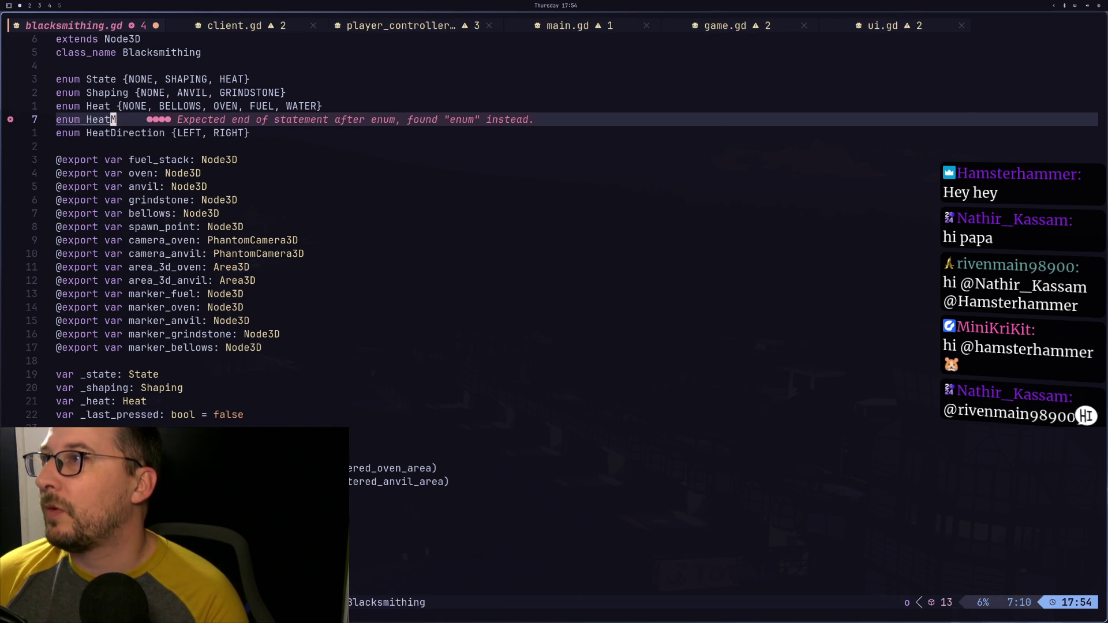
key(d)
key(d)
- Rename the HeatDirection enum to HeatMoveDirection and save the script
text(wiHeat)
key(Right)
key(Right)
key(Right)
key(BackSpace)
text(e)
key(Escape)
key(space)
key(w)
key(j)
key(j)
key(j)
key(j)
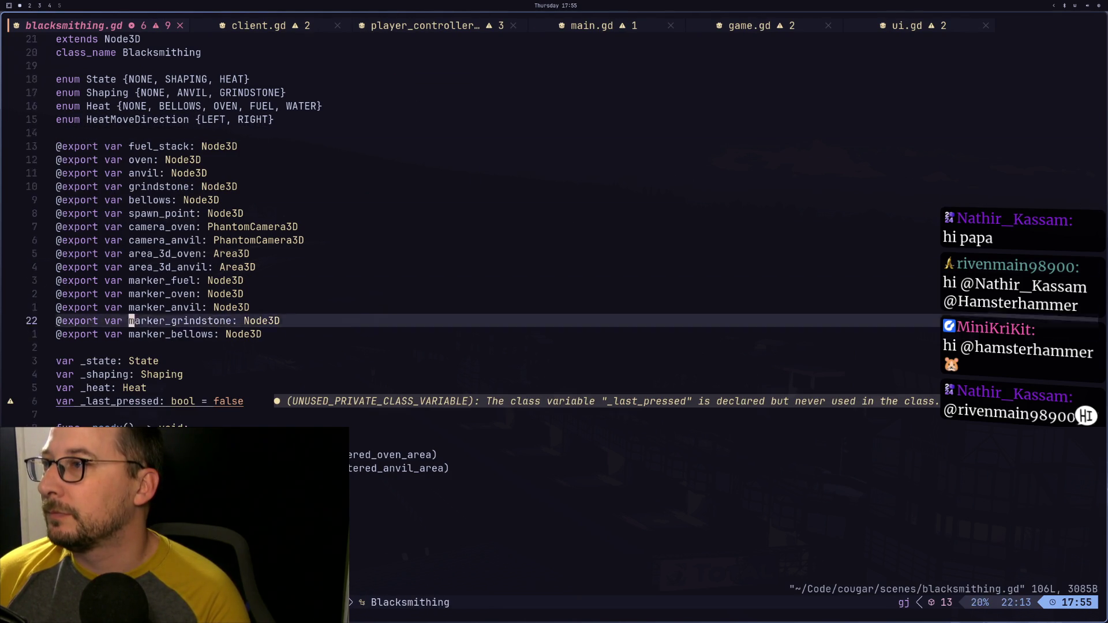
- Rename _last_pressed to _last_pressed_heat_move_direction and change its type from bool to HeatMoveDirection
key(l)
key(l)
key(l)
text(last)
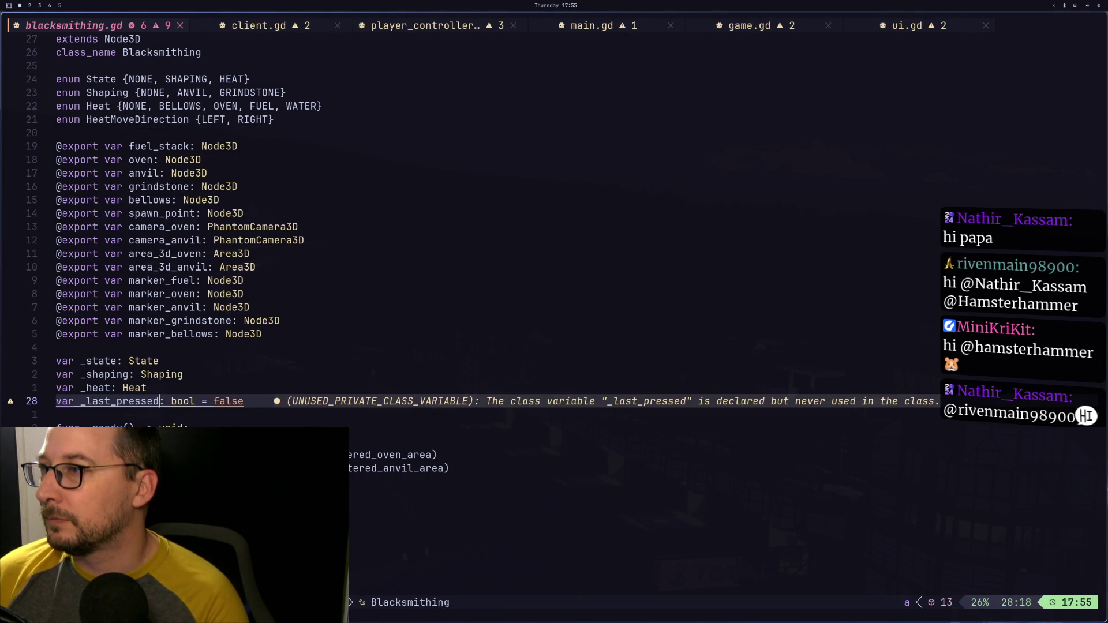
text(_pressed_heat_move)
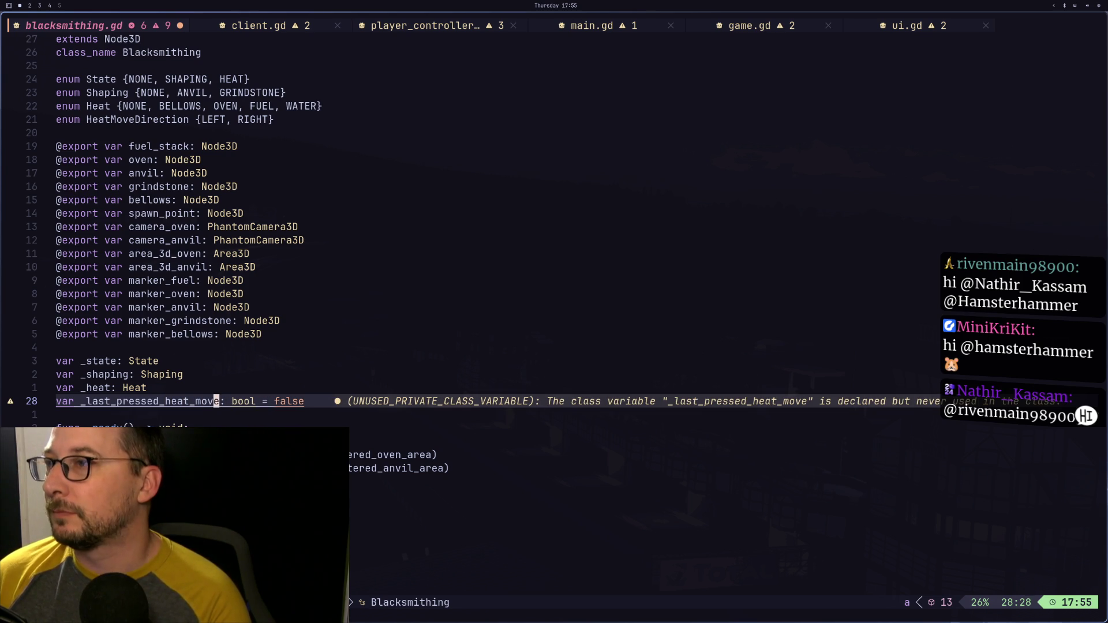
text(_direction)
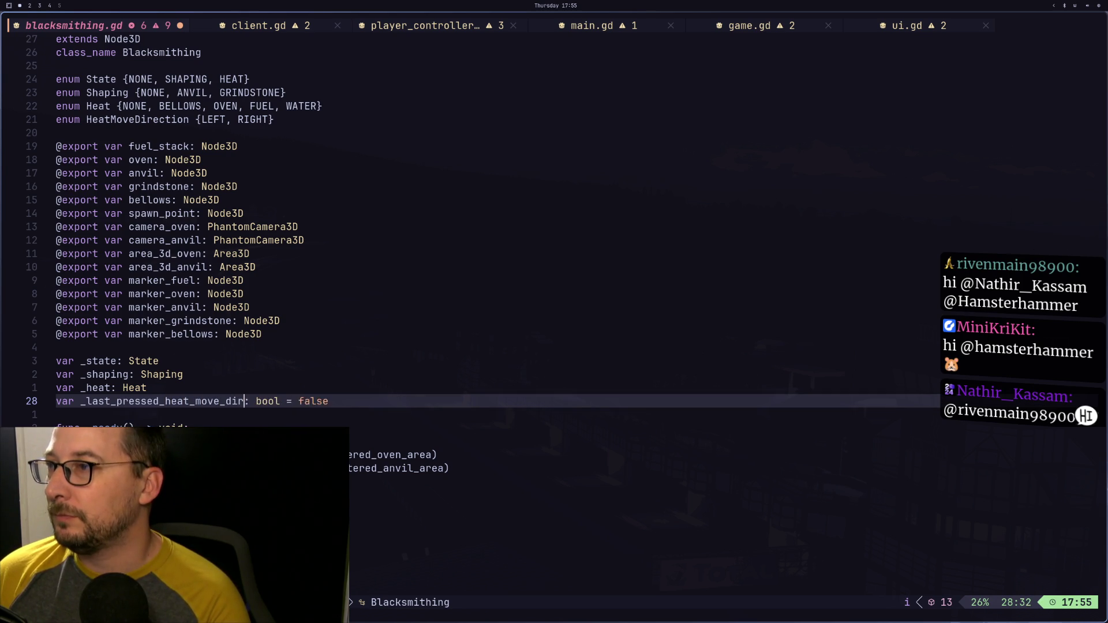
key(Escape)
key(l)
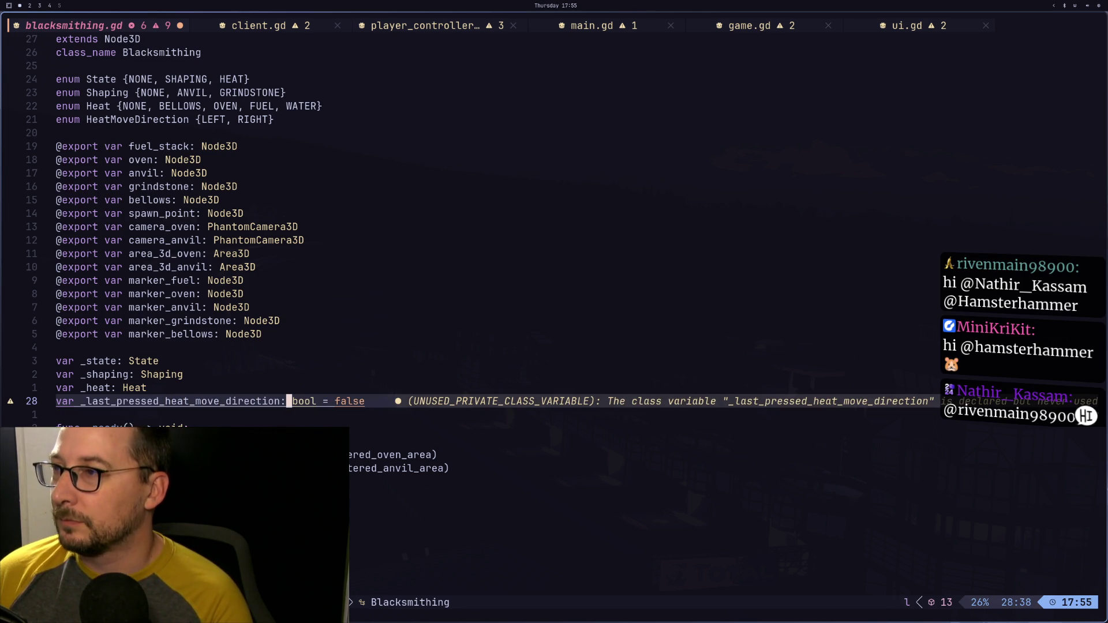
text(dwi)
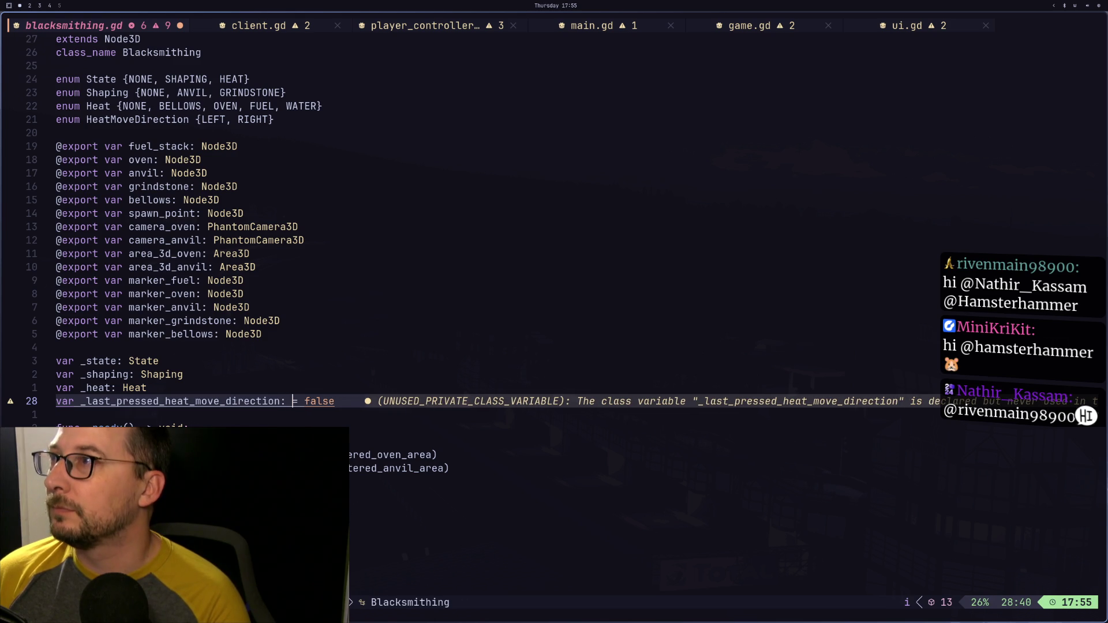
text(He)
key(ctrl+n)
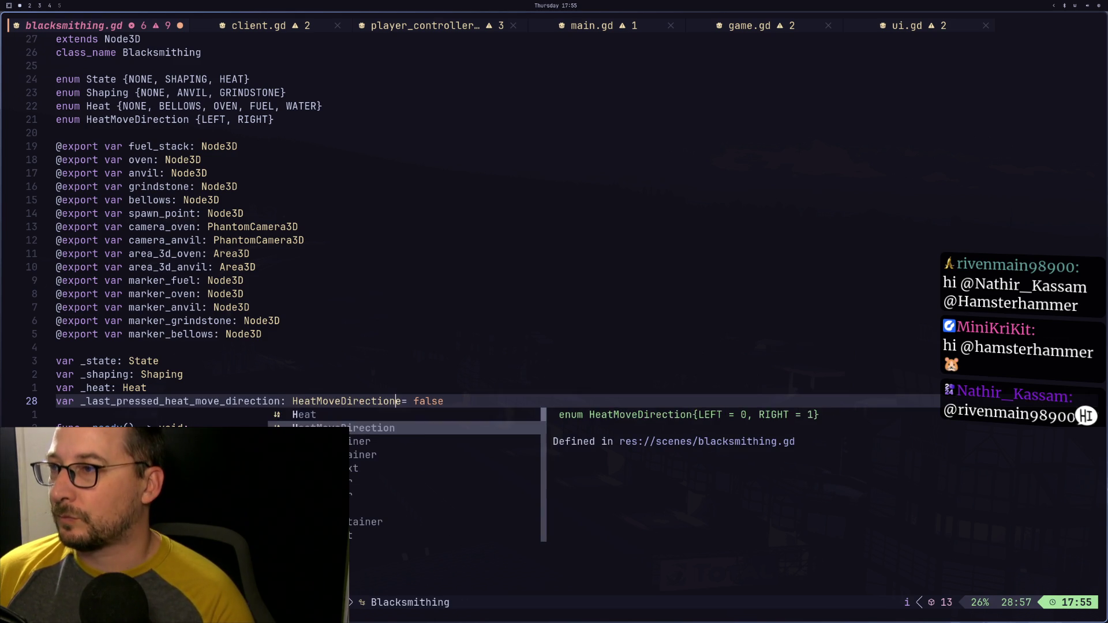
key(Escape)
key(a)
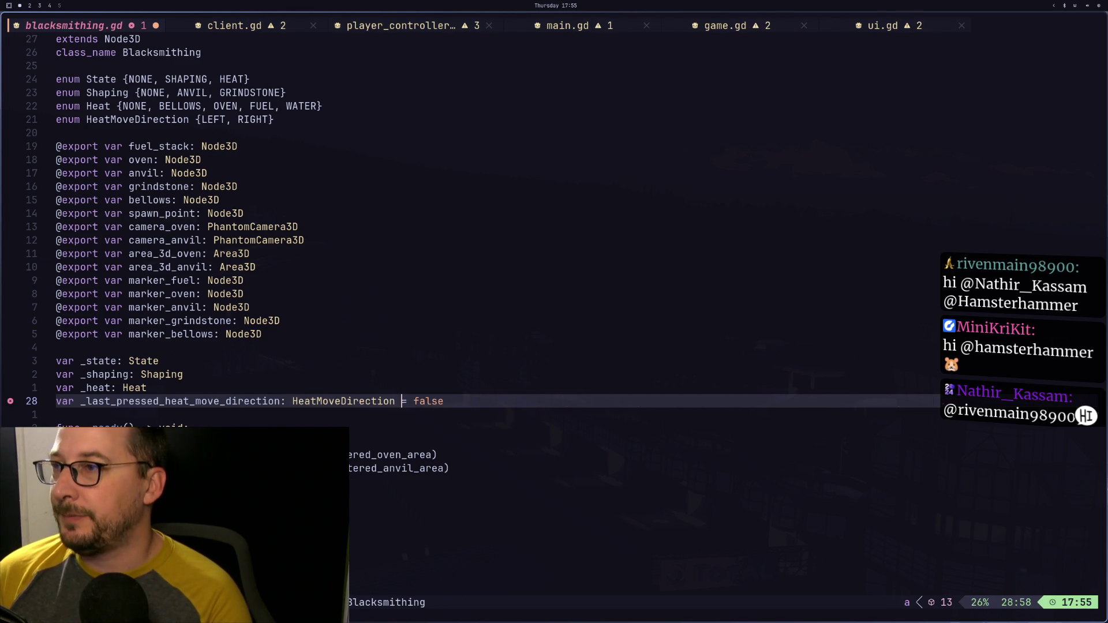
- Remove the '= false' default from that declaration and save
key(Escape)
key(w)
key(w)
key(c)
key(w)
key(BackSpace)
key(BackSpace)
key(BackSpace)
key(Escape)
key(space)
key(w)
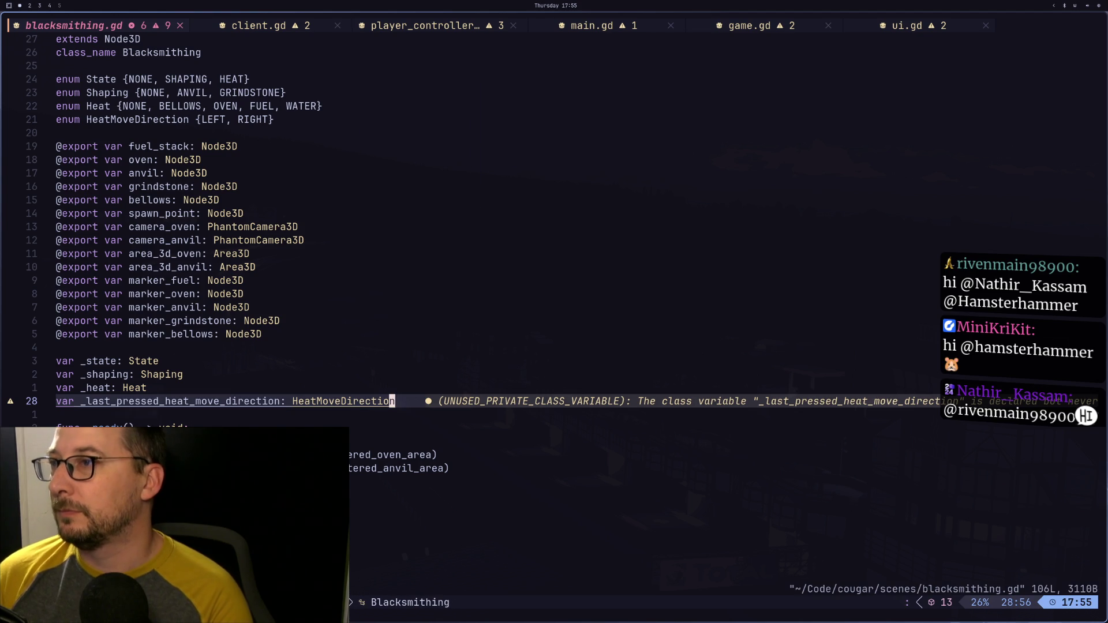
key(k)
key(k)
key(k)
key(k)
key(k)
key(k)
- Add NONE as the first value of the HeatMoveDirection enum
key(j)
key(h)
key(b)
key(b)
key(b)
text(haping {N)
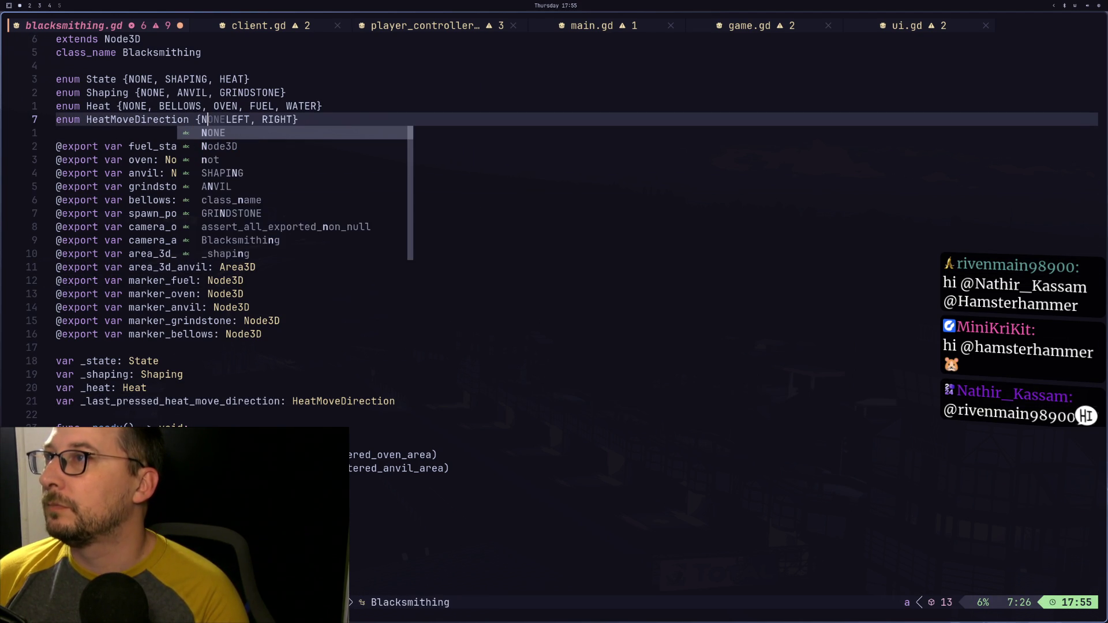
text(ONE,)
key(Escape)
key(j)
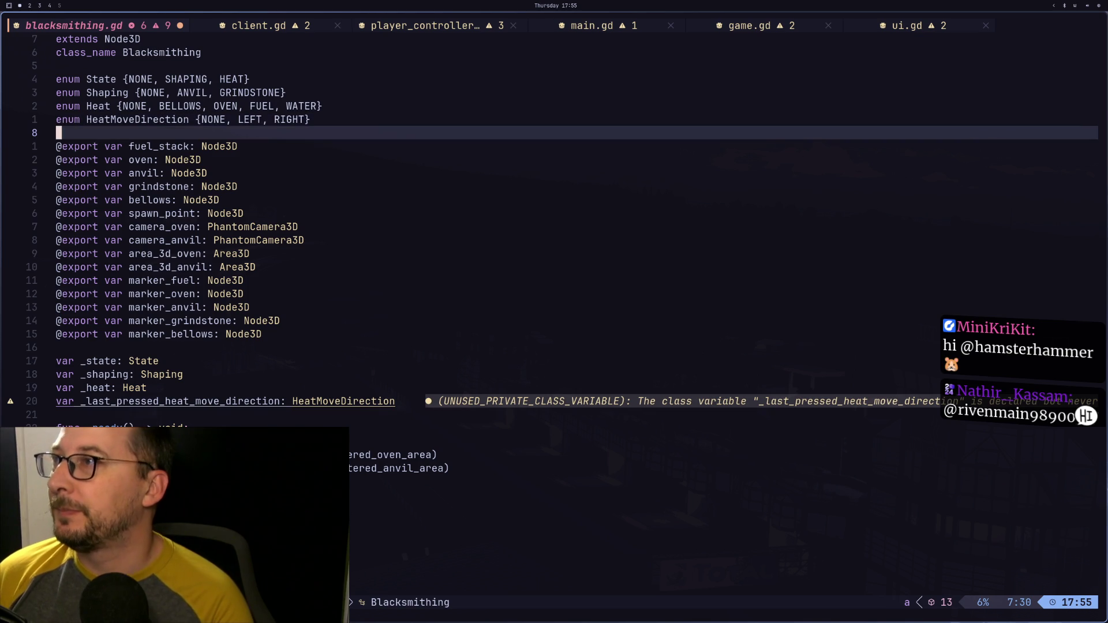
key(w)
key(w)
key(w)
- Review _input, _set_state and _set_heat, ending at camera_oven.priority in the HEAT case
key(k)
key(k)
key(l)
key(l)
key(l)
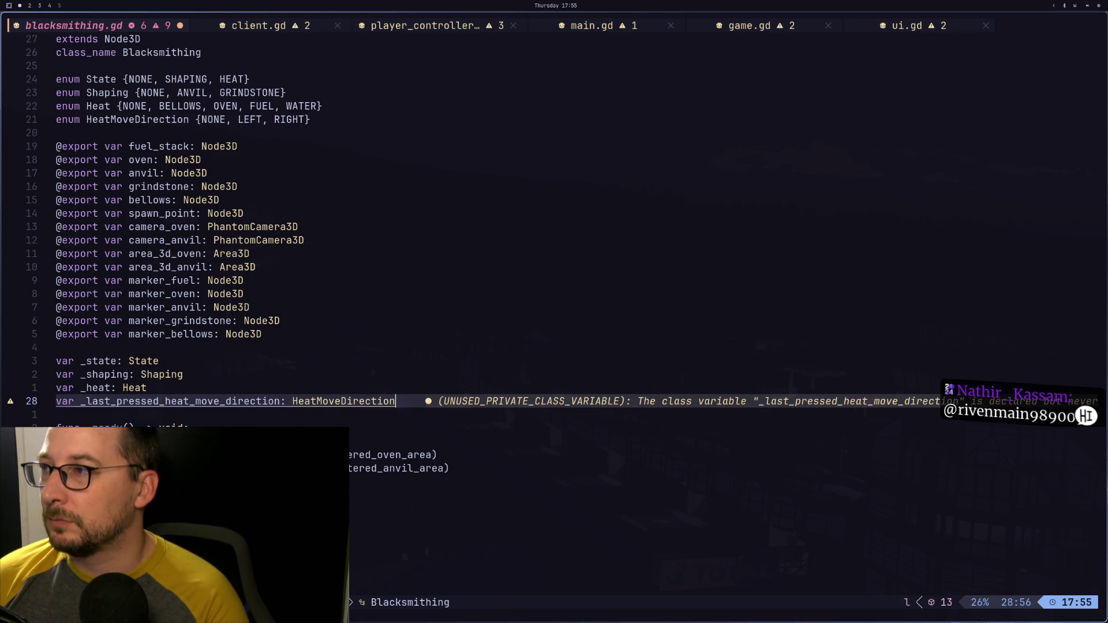
key(j)
key(j)
key(j)
key(j)
key(j)
key(j)
key(j)
key(j)
key(j)
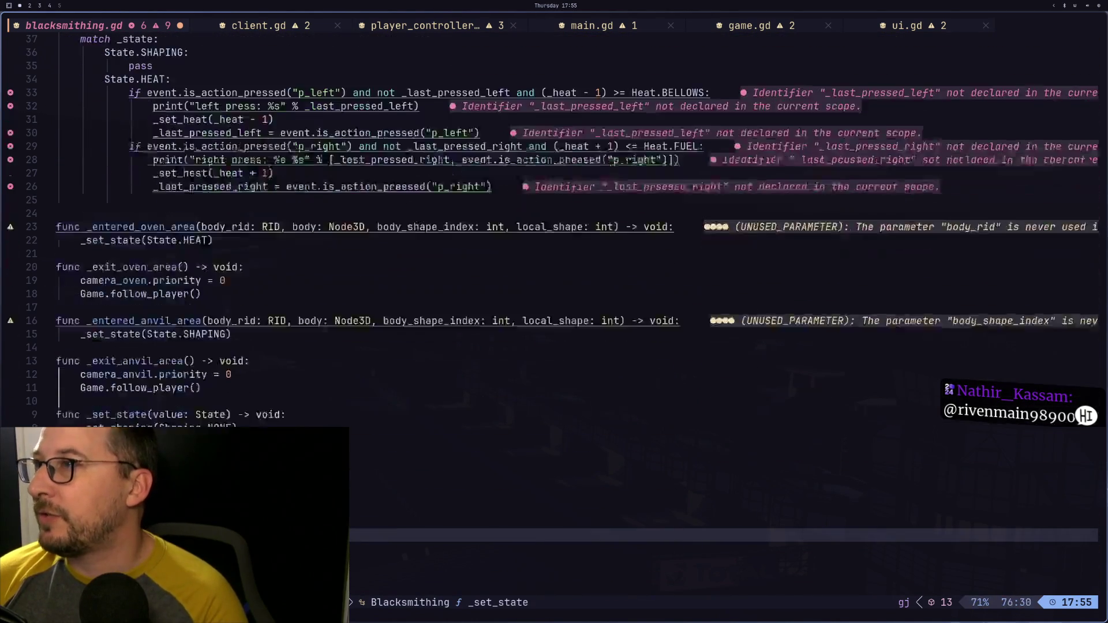
key(k)
key(k)
key(k)
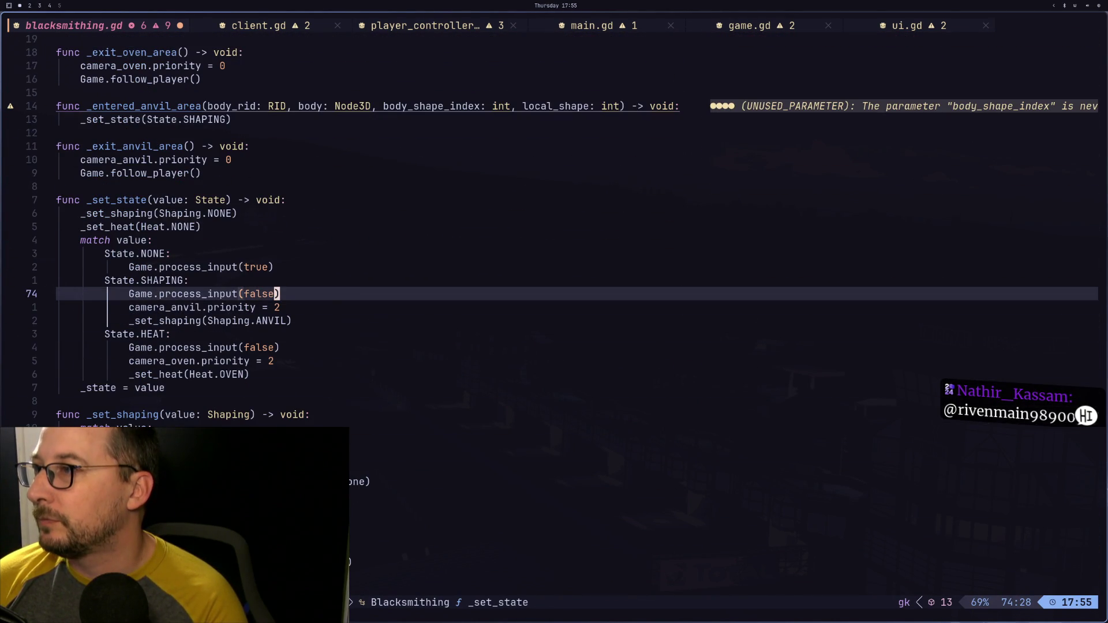
key(j)
key(j)
key(j)
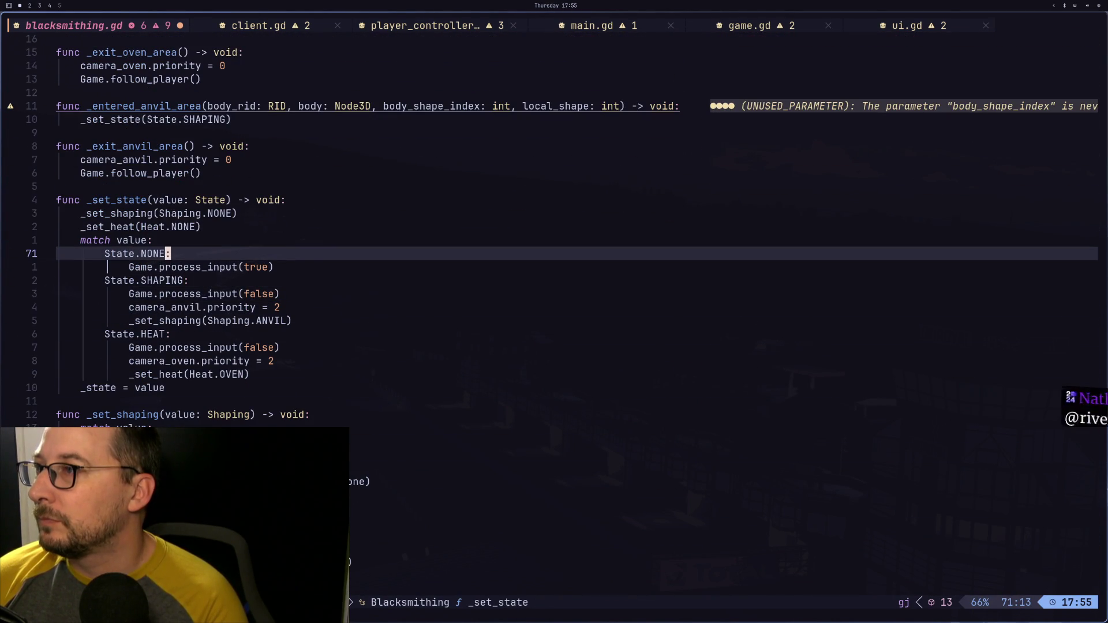
key(k)
key(k)
key(k)
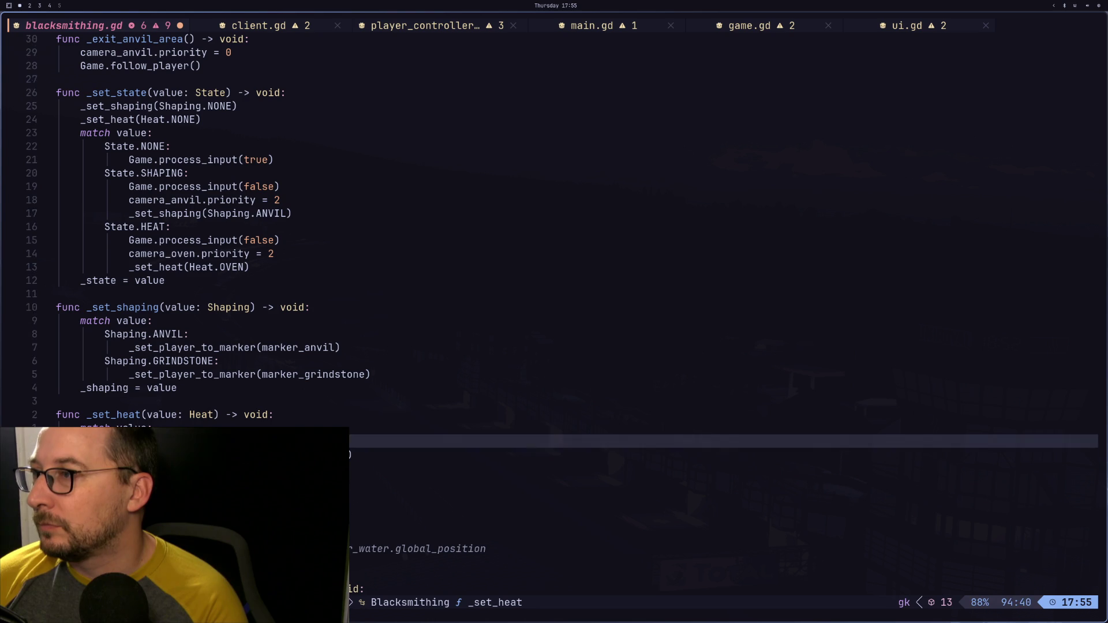
key(j)
key(j)
key(j)
key(g)
key(j)
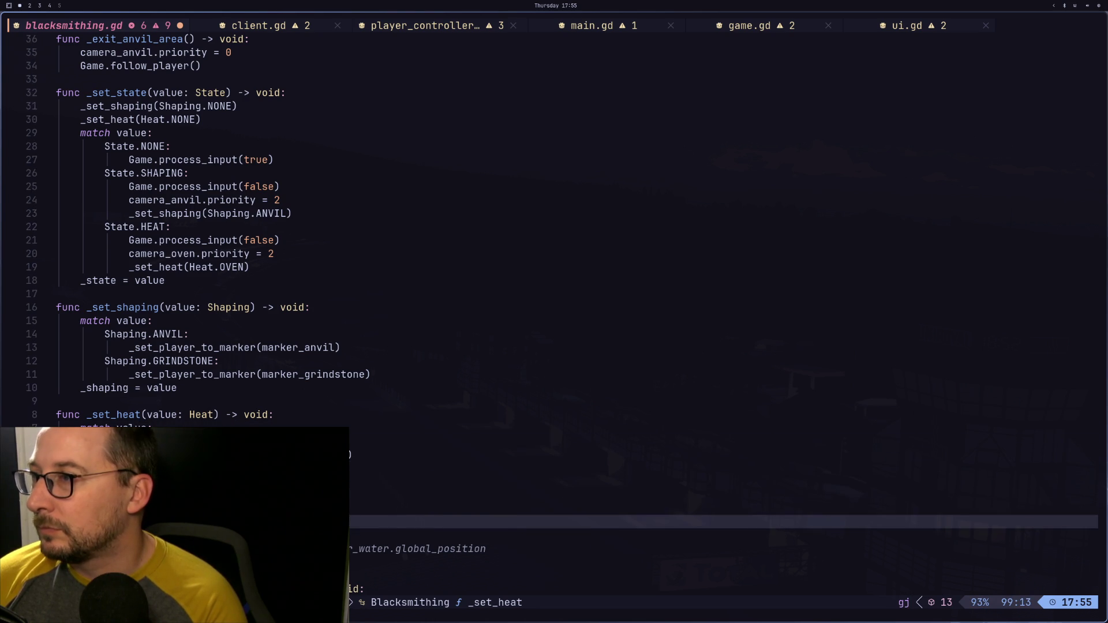
key(g)
key(k)
key(g)
key(k)
key(g)
key(k)
key(g)
key(k)
key(g)
key(k)
key(g)
key(k)
key(g)
key(k)
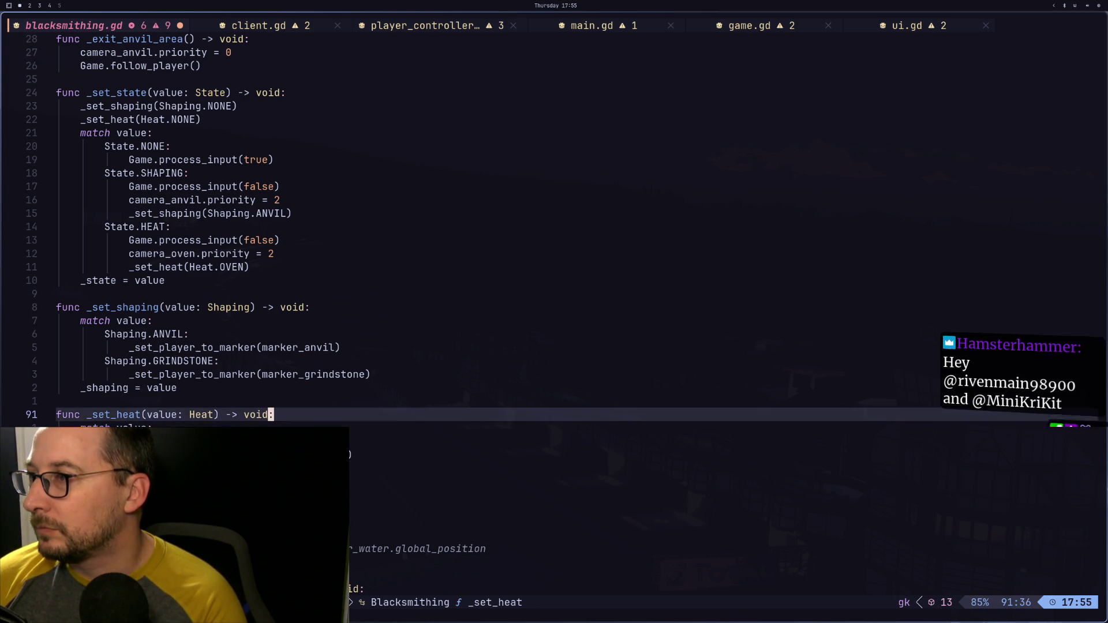
key(g)
key(k)
key(g)
key(k)
key(g)
key(k)
key(g)
key(k)
key(g)
key(k)
key(g)
key(k)
key(g)
key(k)
key(g)
key(k)
key(g)
key(k)
key(g)
key(k)
key(g)
key(k)
key(g)
key(k)
key(g)
key(k)
key(g)
key(k)
key(g)
key(k)
key(g)
key(k)
key(g)
key(k)
key(g)
key(k)
key(g)
key(k)
key(g)
key(k)
key(g)
key(k)
key(g)
key(k)
key(g)
key(k)
key(g)
key(k)
key(g)
key(k)
key(g)
key(k)
key(g)
key(k)
key(g)
key(k)
key(g)
key(k)
key(g)
key(k)
key(g)
key(k)
key(g)
key(k)
key(g)
key(k)
key(g)
key(j)
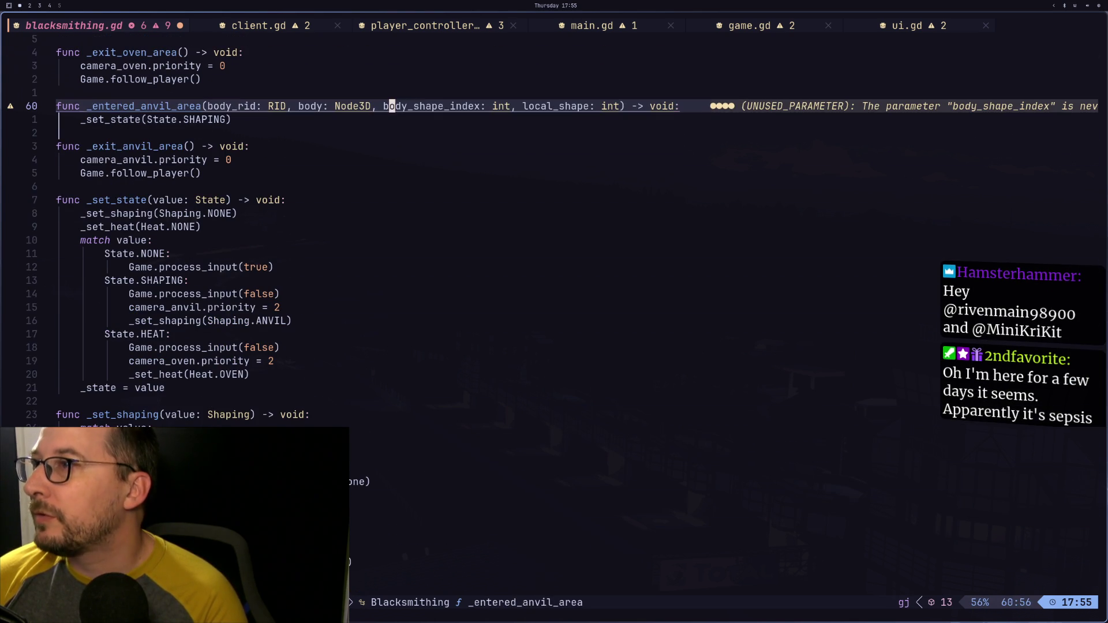
key(g)
key(j)
key(g)
key(j)
key(g)
key(j)
key(g)
key(j)
key(g)
key(j)
key(g)
key(j)
key(g)
key(j)
key(g)
key(j)
key(g)
key(j)
key(g)
key(j)
key(g)
key(j)
key(g)
key(j)
key(g)
key(j)
key(g)
key(j)
key(g)
key(j)
key(g)
key(j)
key(g)
key(j)
key(g)
key(j)
key(g)
key(k)
key(g)
key(j)
key(g)
key(j)
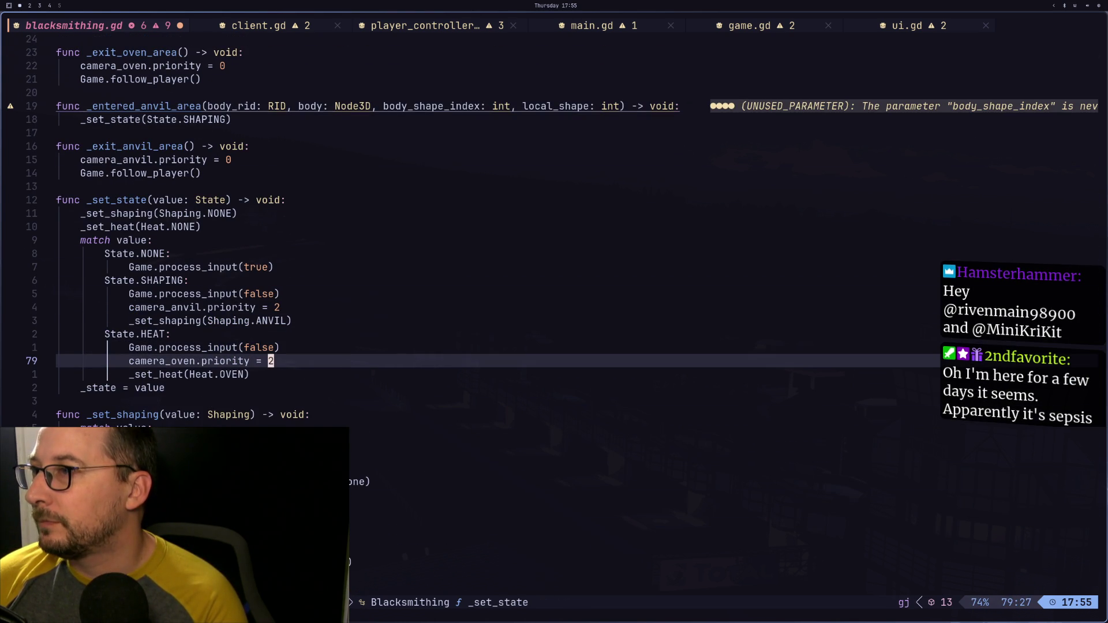
- Add '_last_pressed_heat_move_direction = HeatMoveDirection.NONE' below camera_oven.priority and save with :w
text(o_hea)
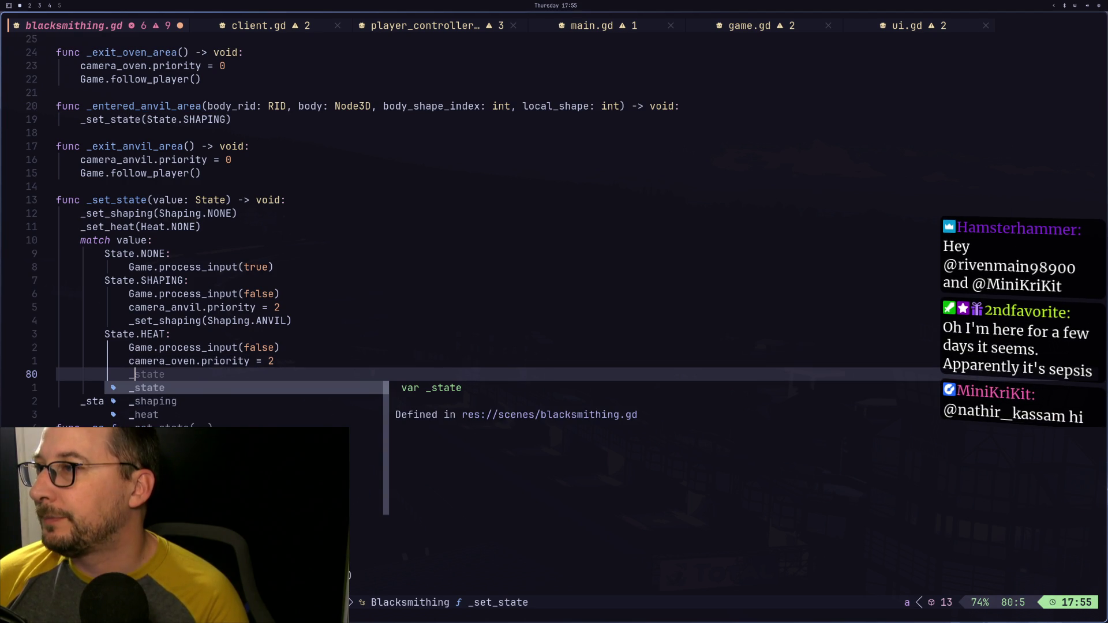
text(t)
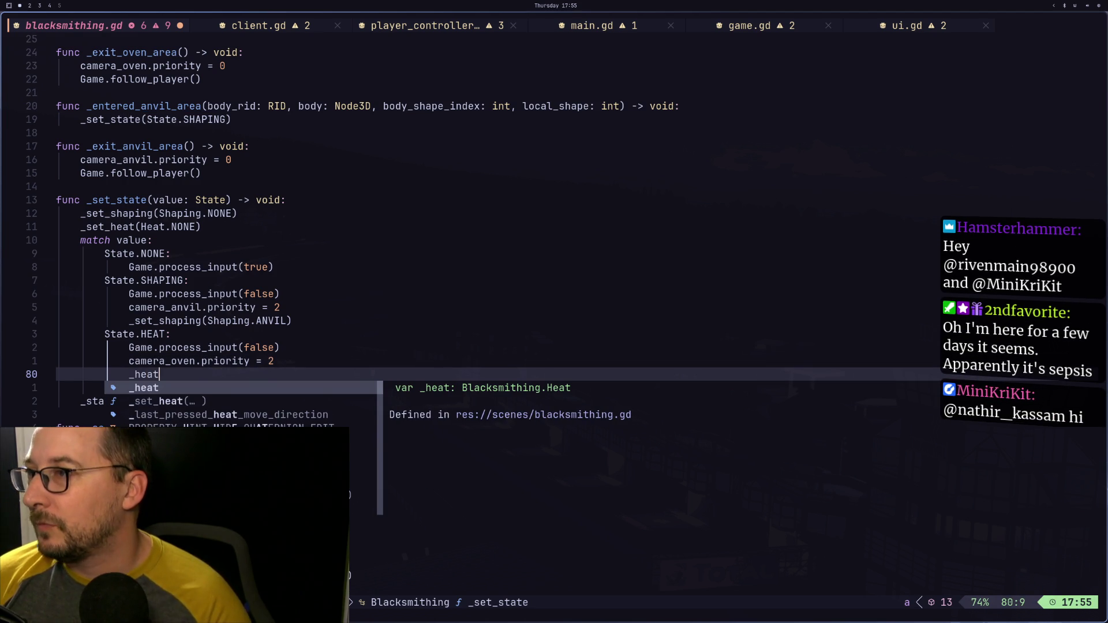
key(ctrl+n)
key(ctrl+n)
text(= )
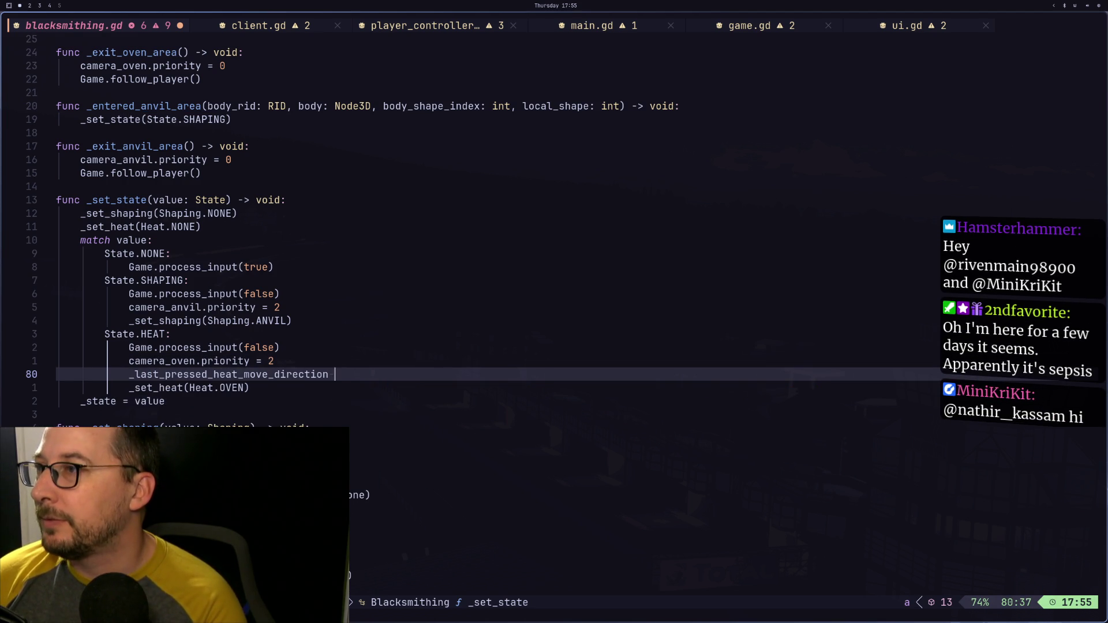
text(Las)
key(BackSpace)
key(BackSpace)
key(BackSpace)
text(Hea)
key(ctrl+n)
key(ctrl+n)
text(.NONE)
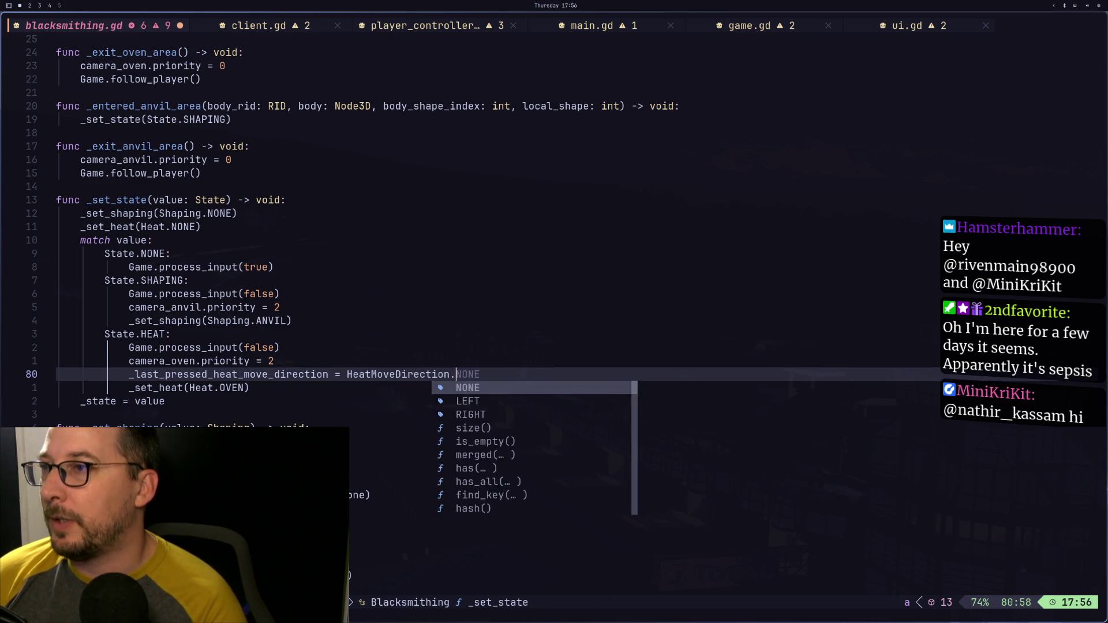
key(Escape)
text(:w)
key(Return)
key(k)
key(k)
key(k)
key(k)
key(k)
key(k)
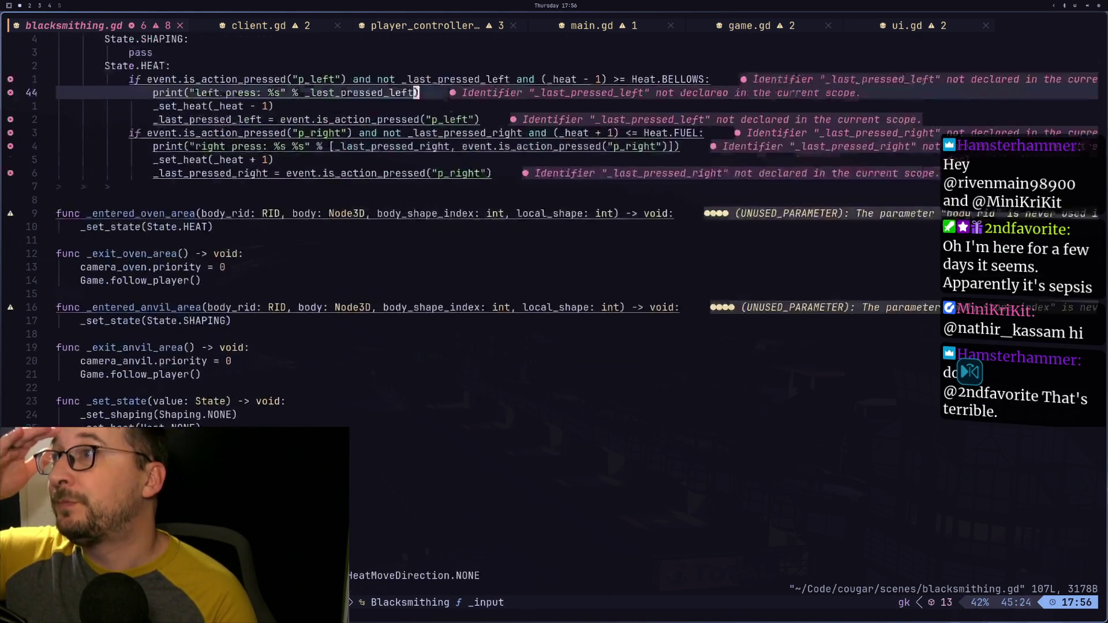
- Change the p_left branch to assign _last_pressed_heat_move_direction = HeatMoveDirection.LEFT
key(j)
key(j)
key(j)
key(k)
key(k)
key(k)
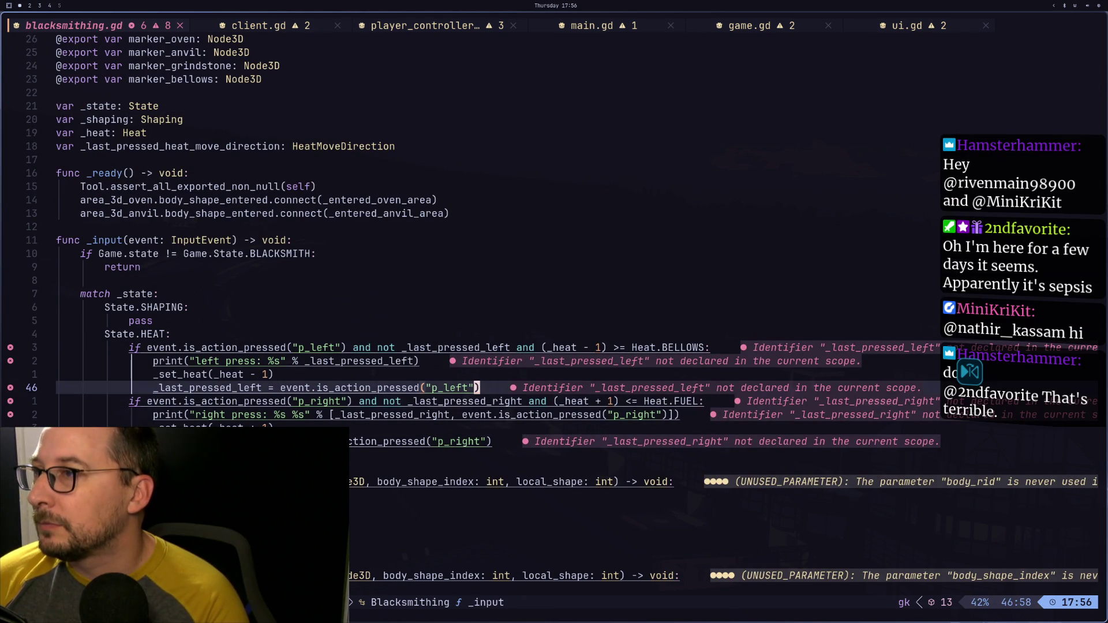
key(a)
key(BackSpace)
key(BackSpace)
key(BackSpace)
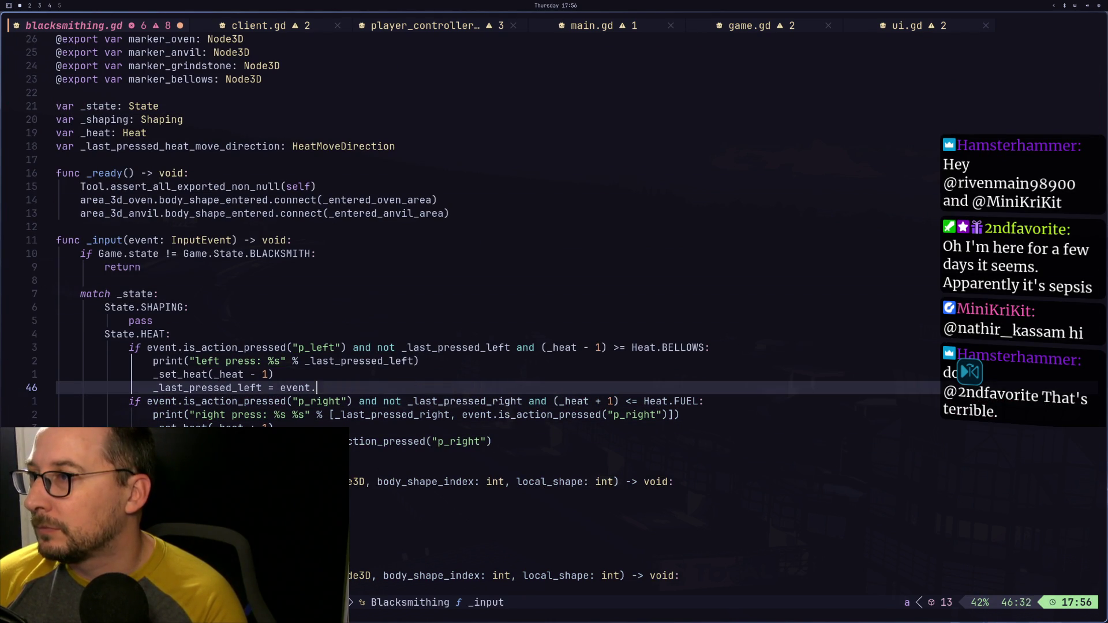
key(BackSpace)
key(BackSpace)
key(BackSpace)
key(Tab)
text(Heat)
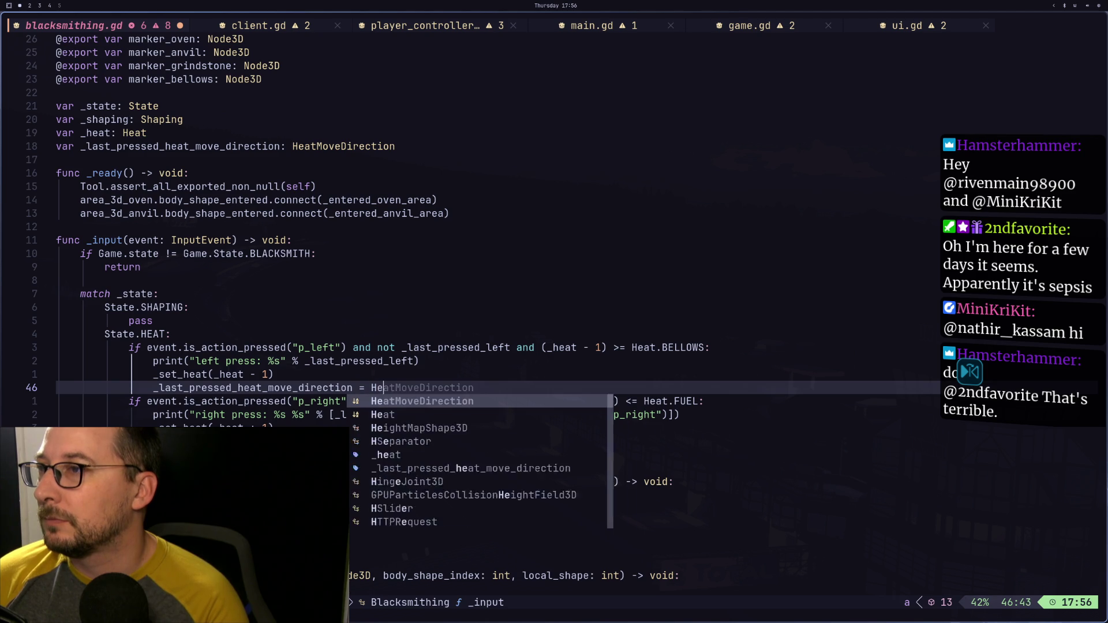
key(Tab)
text(. )
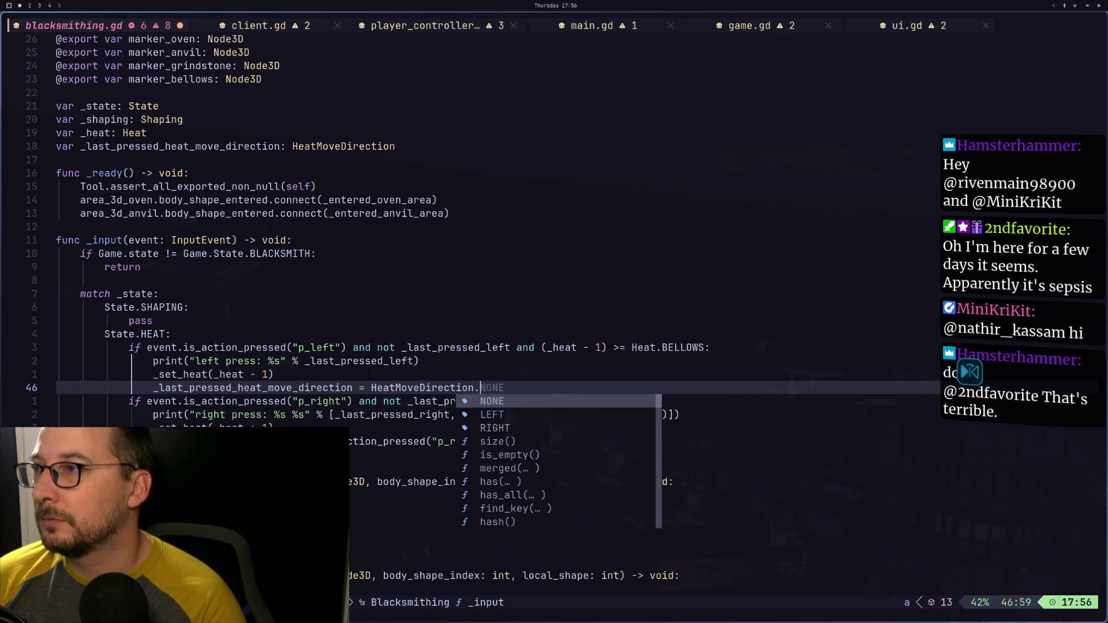
text(LEFT)
key(Escape)
- Copy that assignment into the right branch as HeatMoveDirection.RIGHT and delete the debug print
key(y)
key(y)
key(j)
key(j)
key(j)
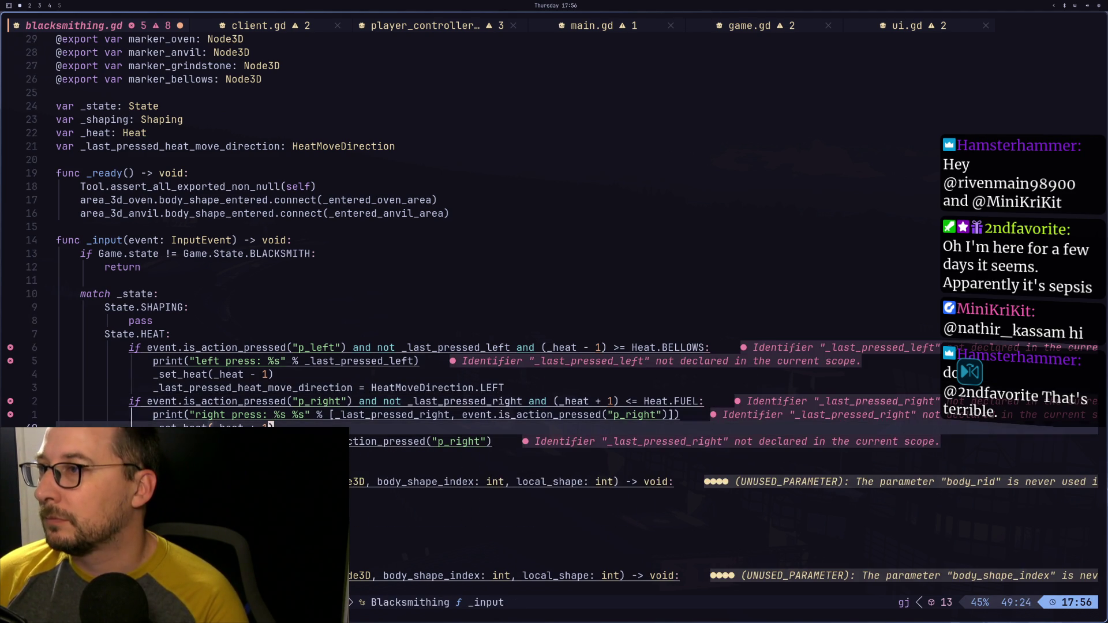
key(p)
key(j)
key(d)
key(d)
key(k)
key(w)
key(w)
key(l)
key(w)
key(w)
text(ciw)
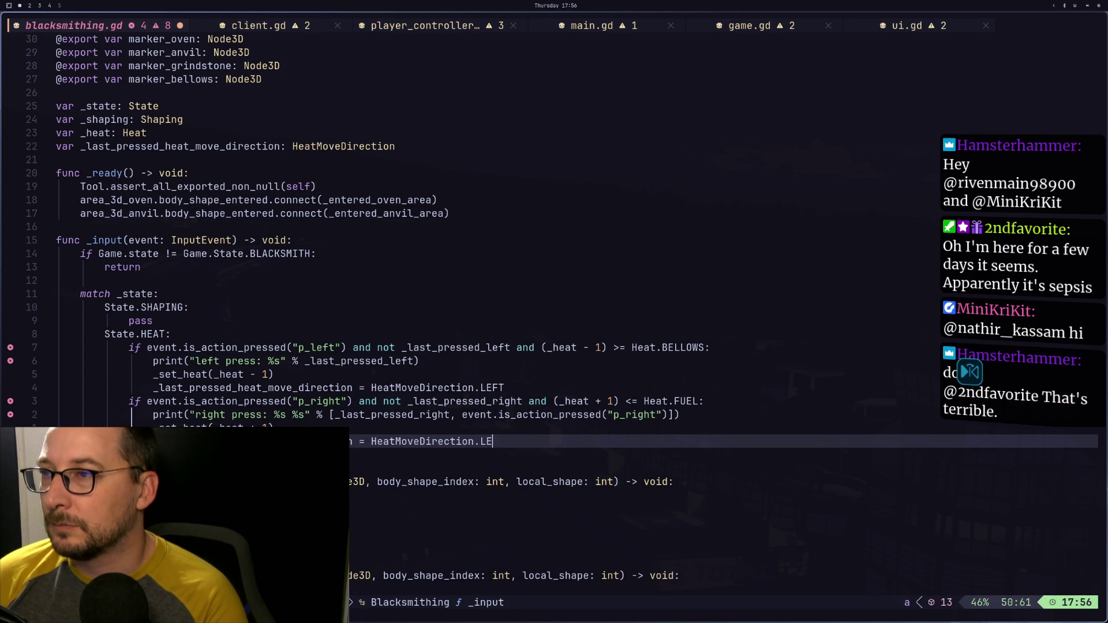
text(RIGHT)
key(Escape)
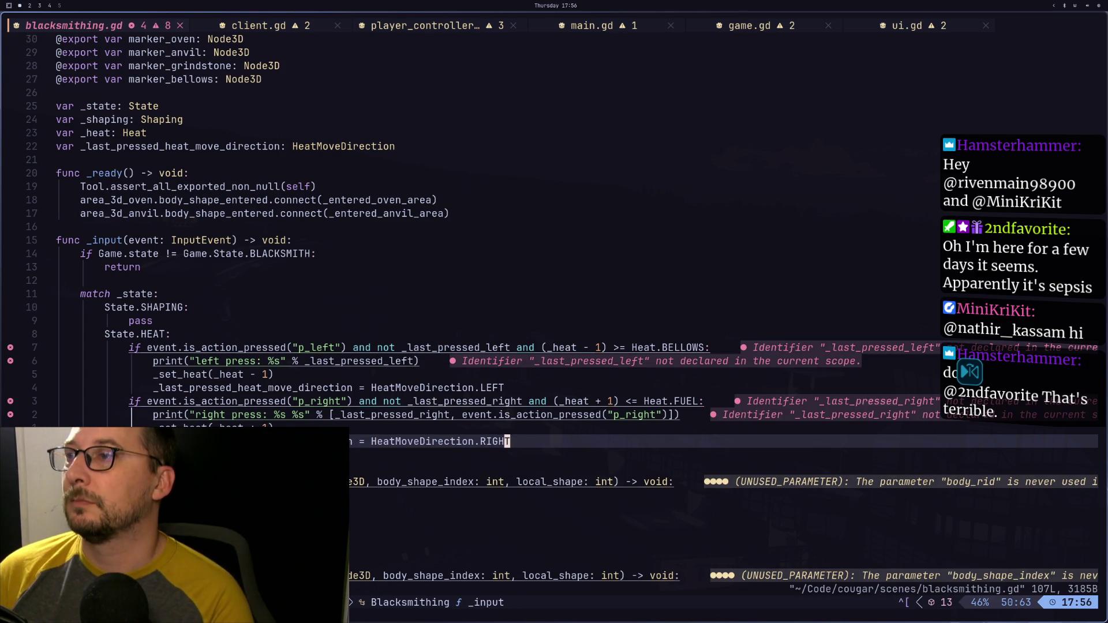
- Rewrite the p_right condition to test _last_heat_move_direction instead of 'not _last_pressed_right'
key(k)
key(k)
key(k)
key(l)
key(l)
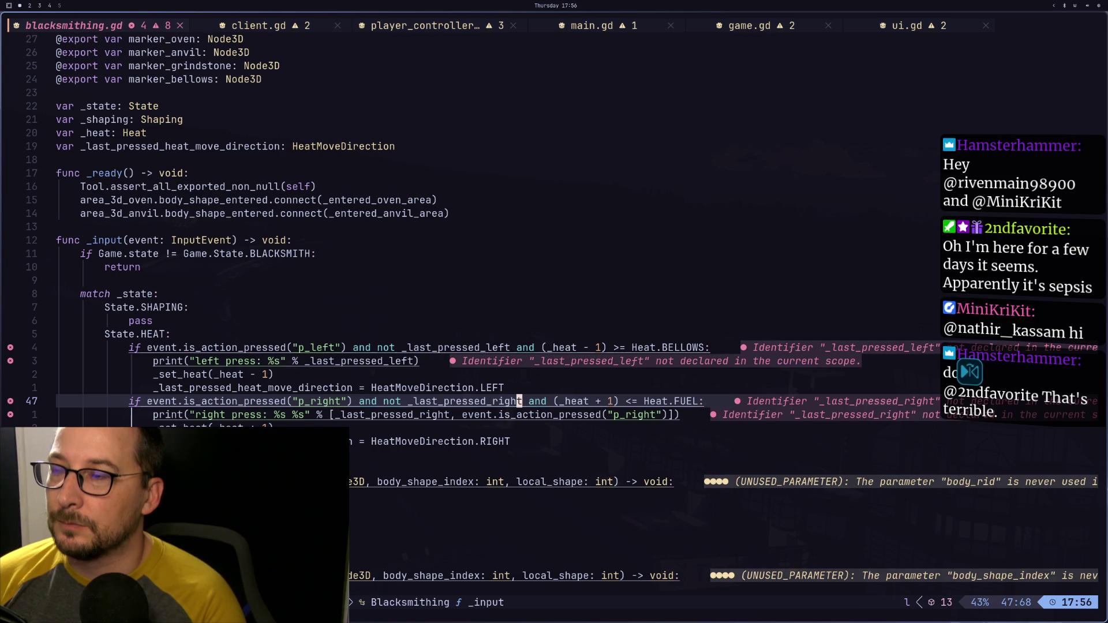
key(a)
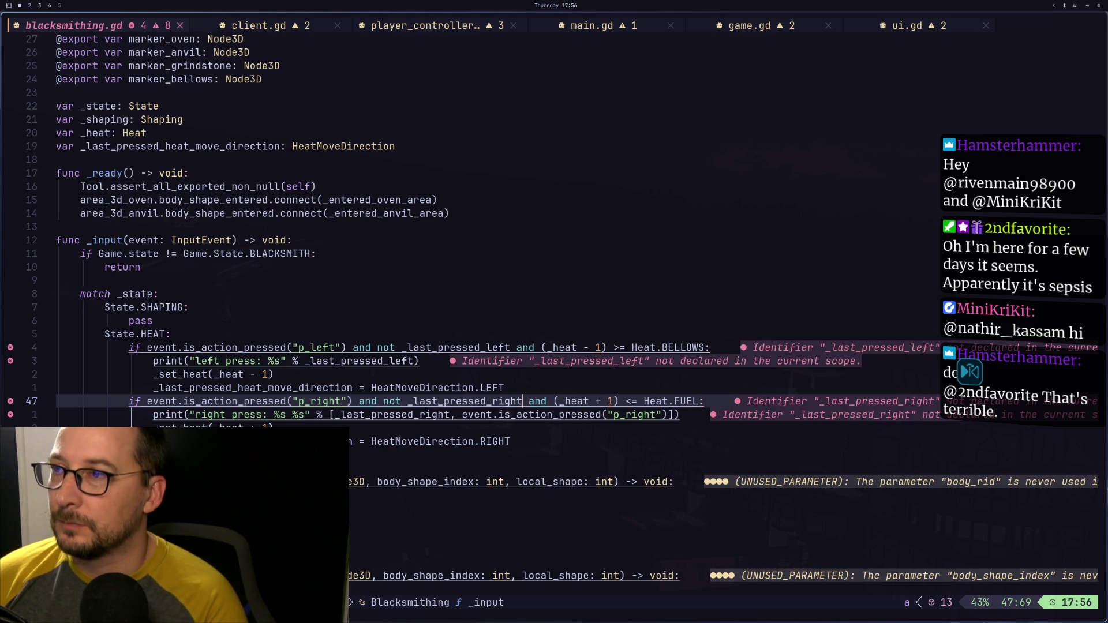
key(BackSpace)
key(BackSpace)
key(BackSpace)
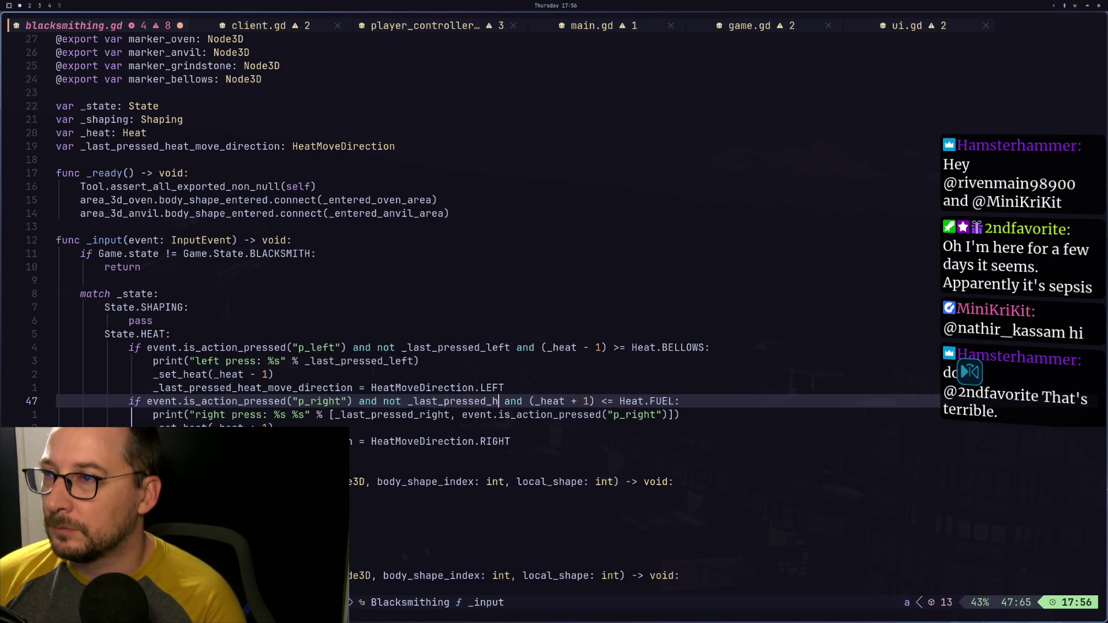
key(Return)
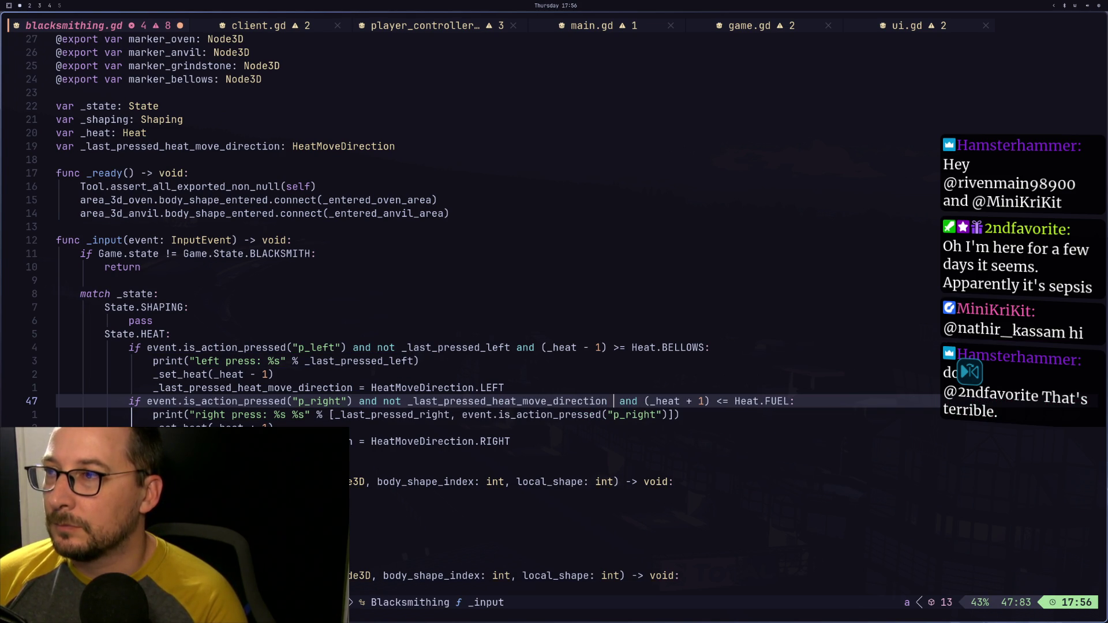
key(Escape)
key(h)
key(h)
key(h)
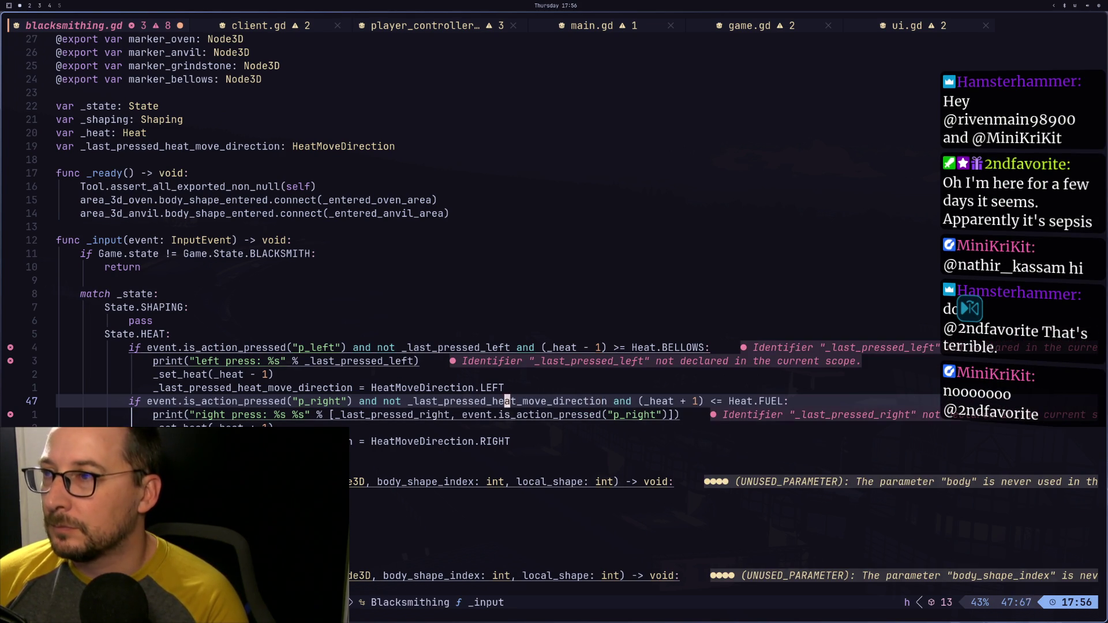
key(h)
key(i)
key(BackSpace)
key(BackSpace)
key(BackSpace)
key(Escape)
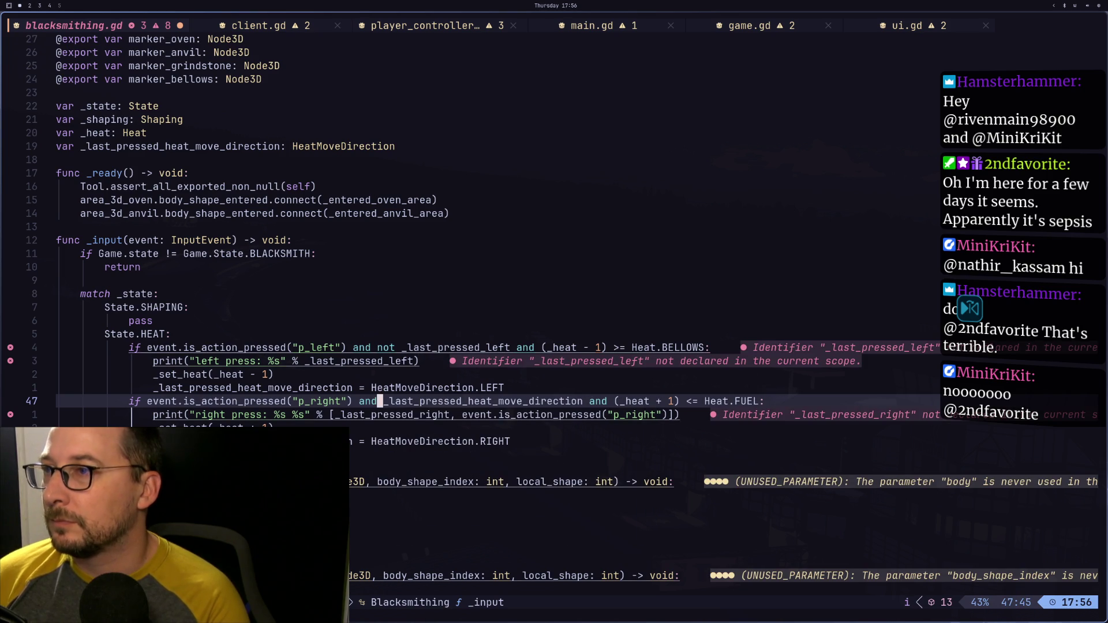
key(l)
key(l)
key(l)
key(l)
key(h)
key(h)
key(h)
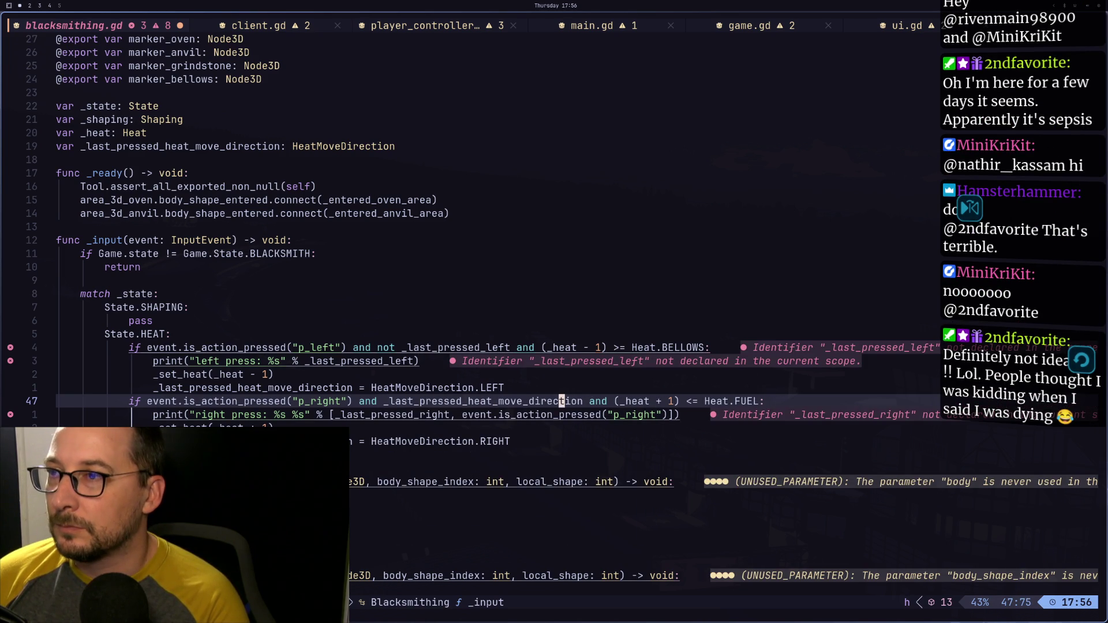
key(h)
key(h)
key(h)
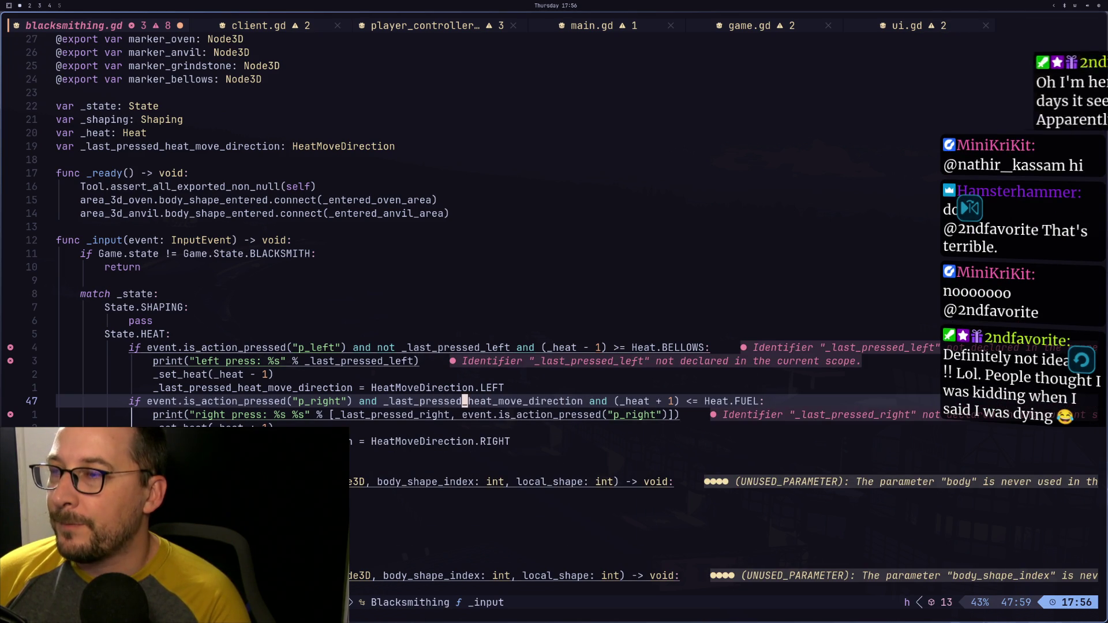
text(cb_last)
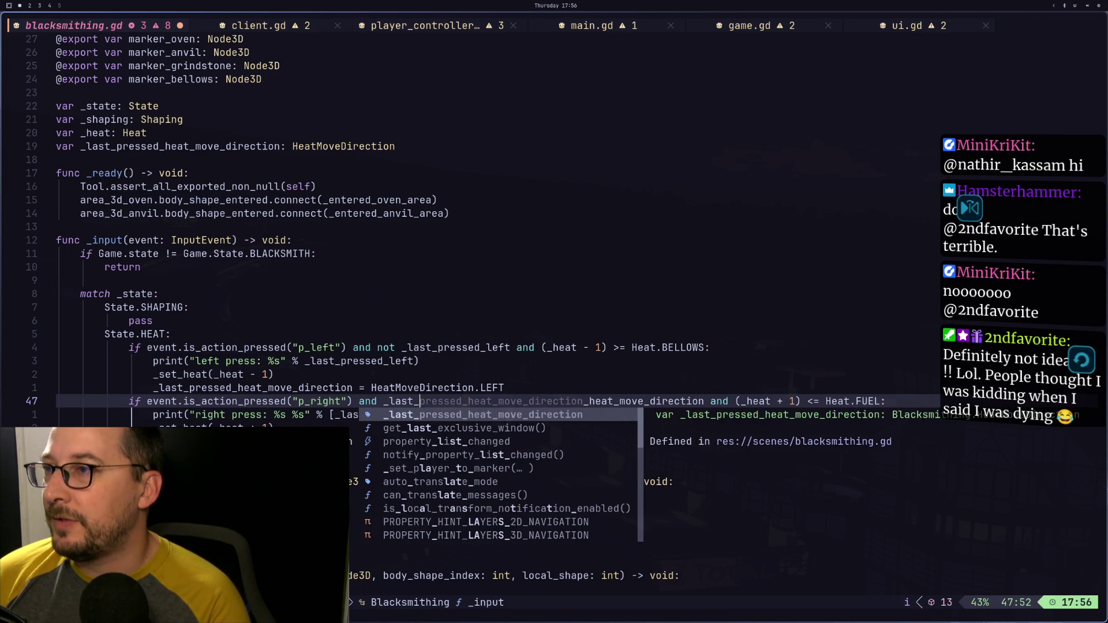
key(Escape)
- Rename the declared variable to _last_heat_move_direction by removing '_pressed', then save
key(k)
key(k)
key(k)
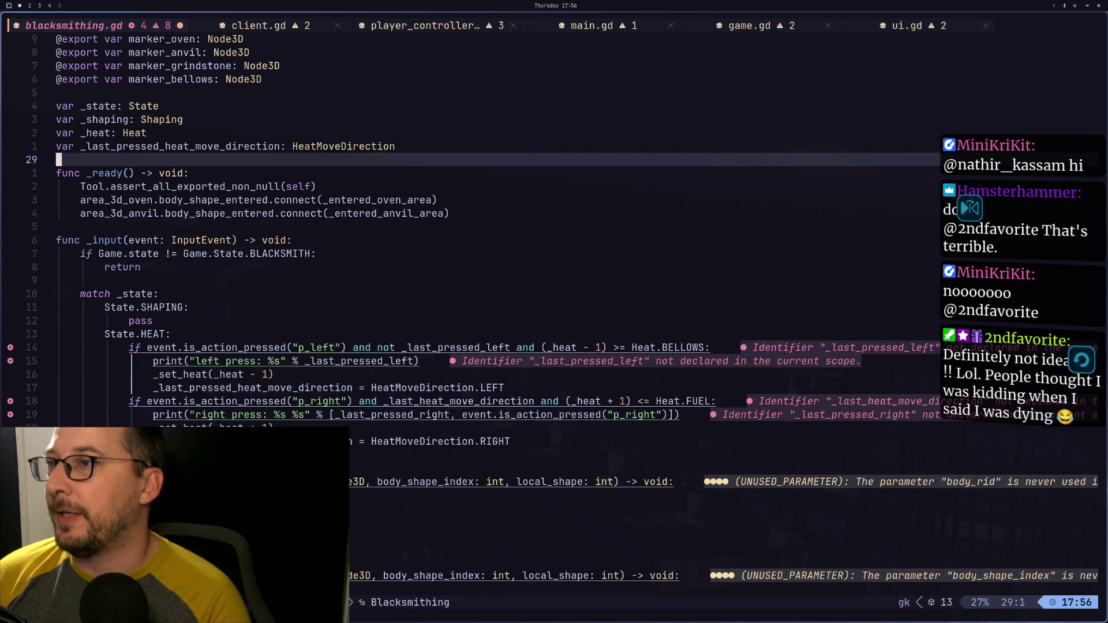
key(j)
key(j)
key(j)
key(k)
key(k)
key($)
key(h)
key(b)
key(b)
key(b)
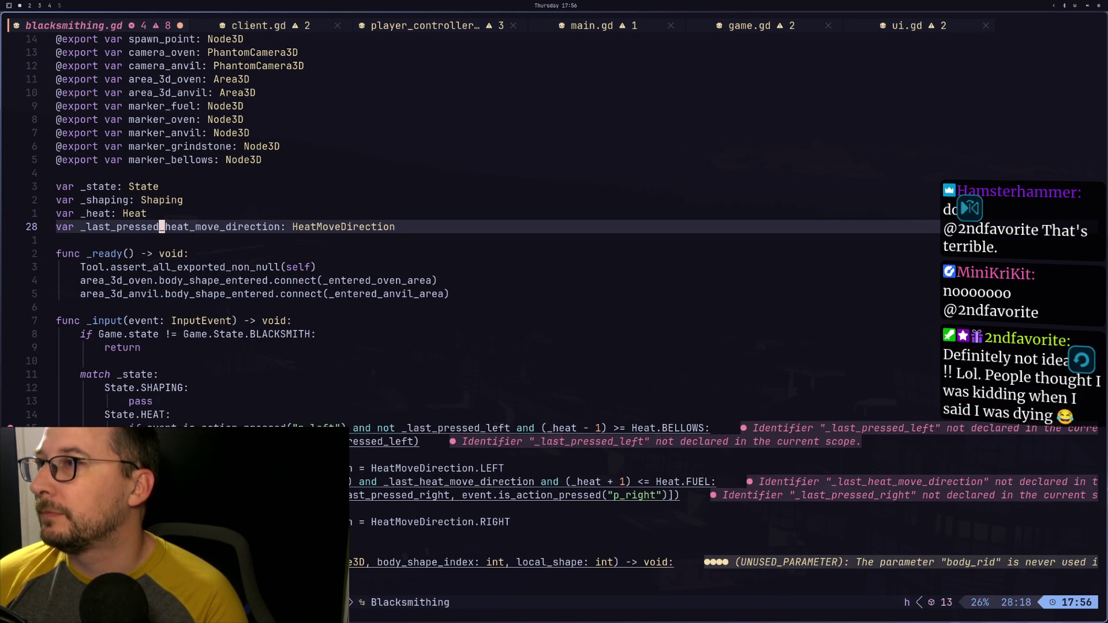
key(i)
key(BackSpace)
key(BackSpace)
key(BackSpace)
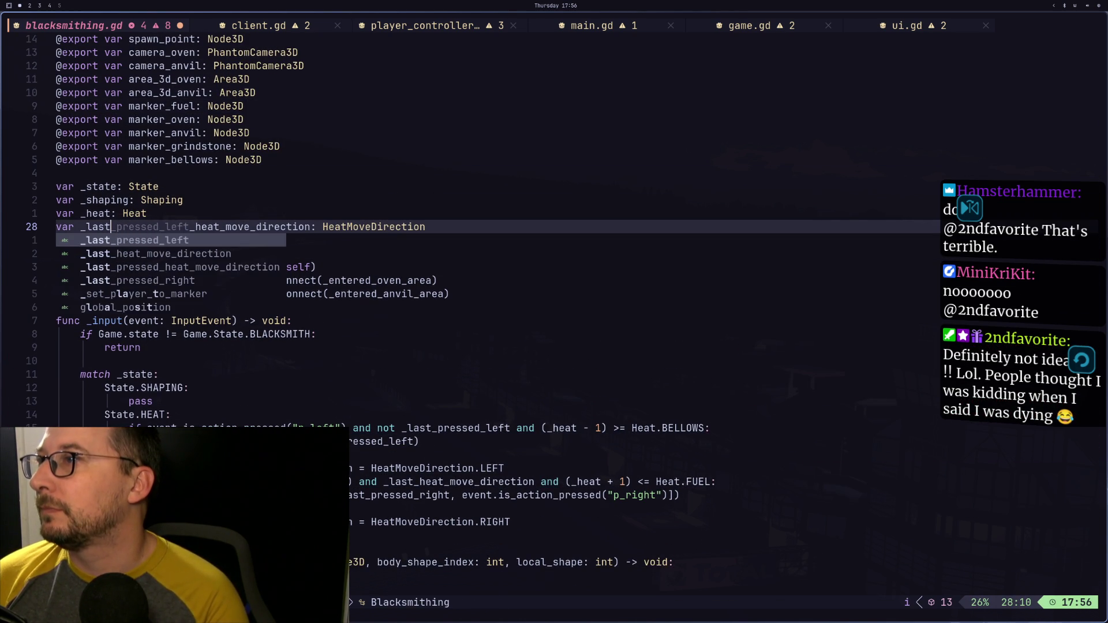
key(Escape)
text(:w)
key(Return)
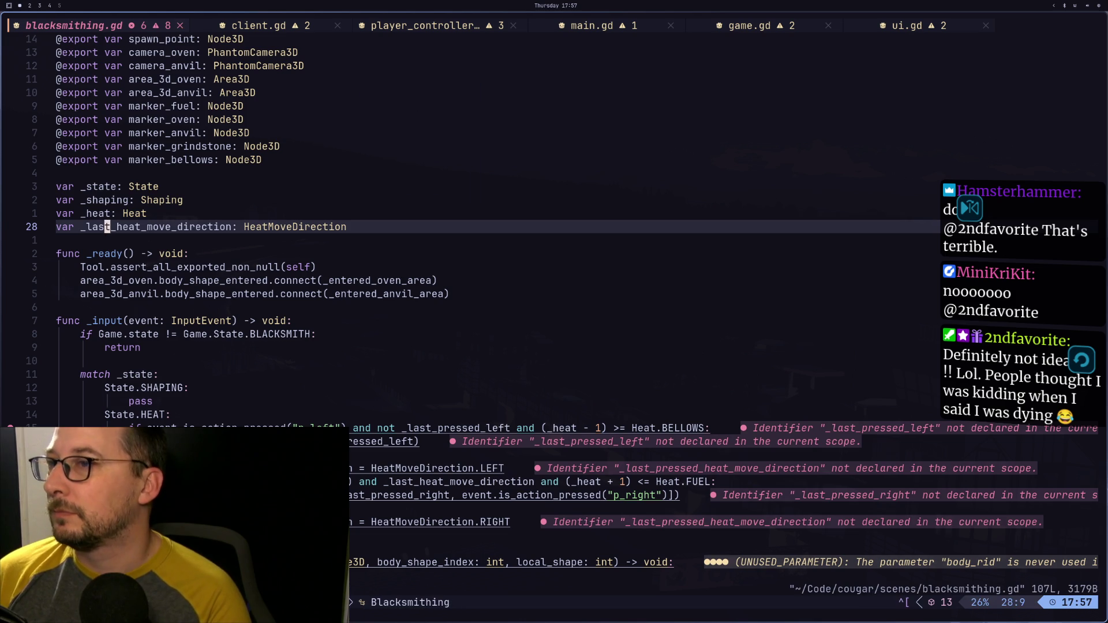
key(j)
key(j)
key(j)
- Delete the left-press debug print and drop 'pressed_' from the left-branch assigned variable
key(k)
key(k)
key(k)
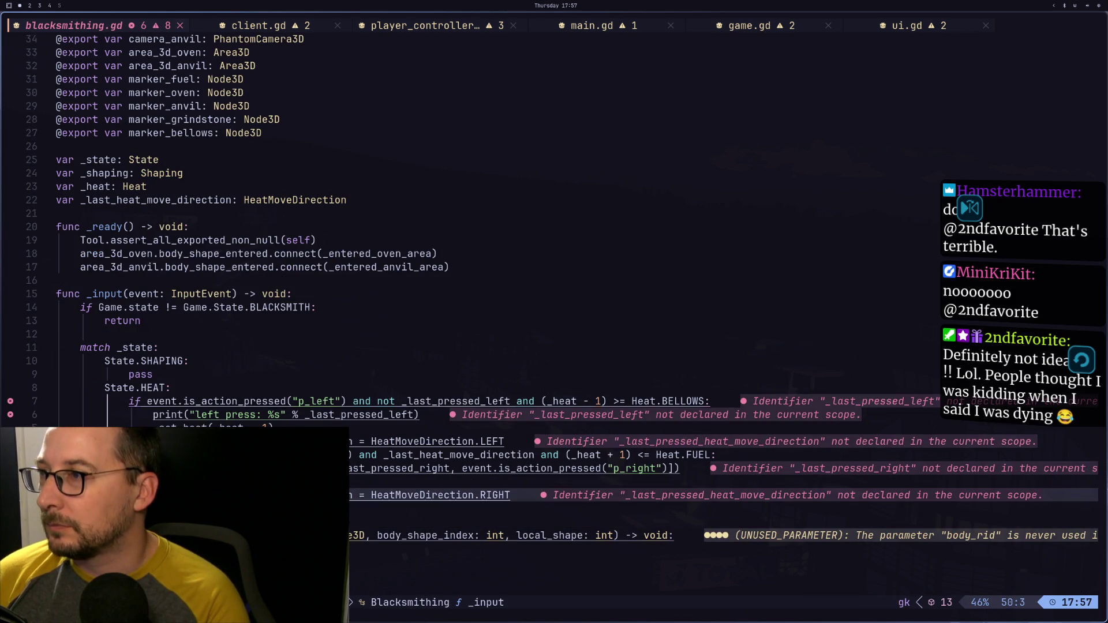
key(d)
key(d)
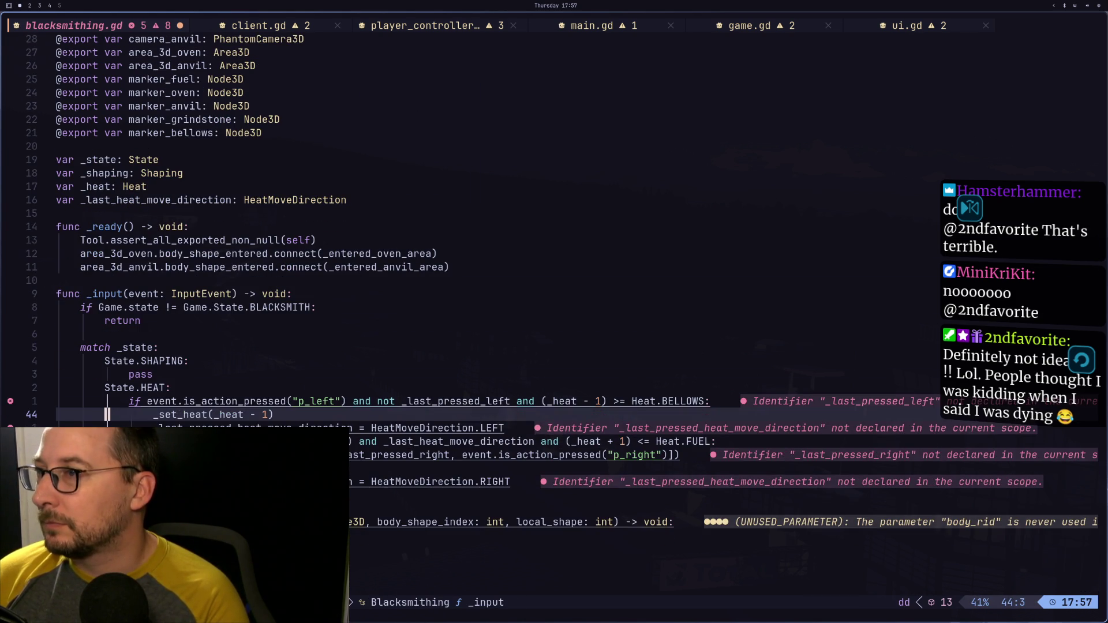
key(j)
key(f)
key(equal)
key(h)
key(h)
key(h)
key(h)
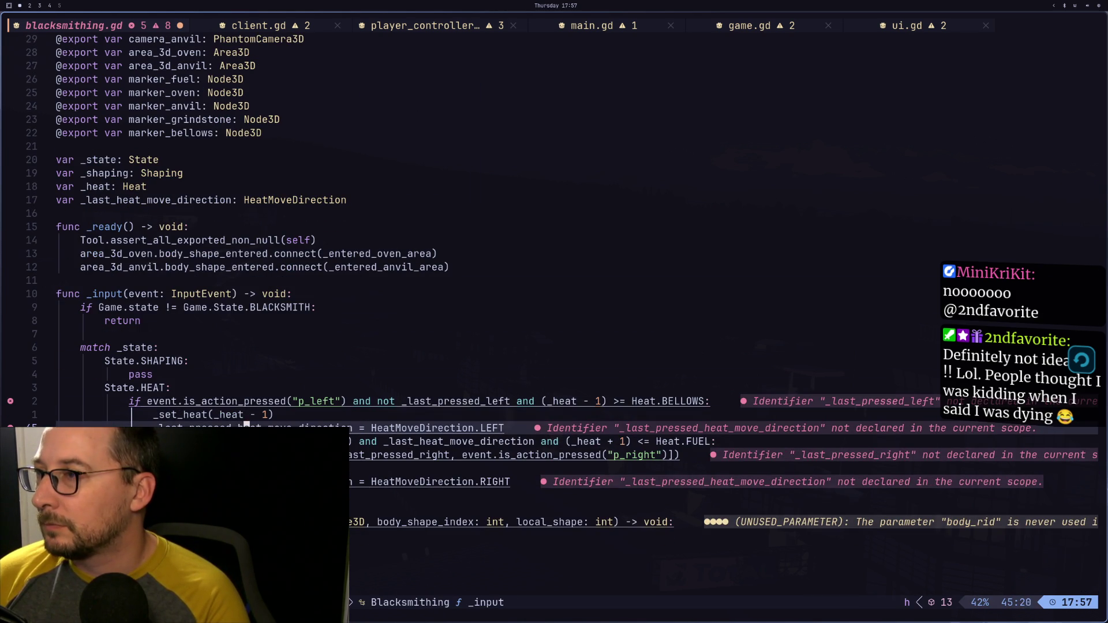
key(l)
key(a)
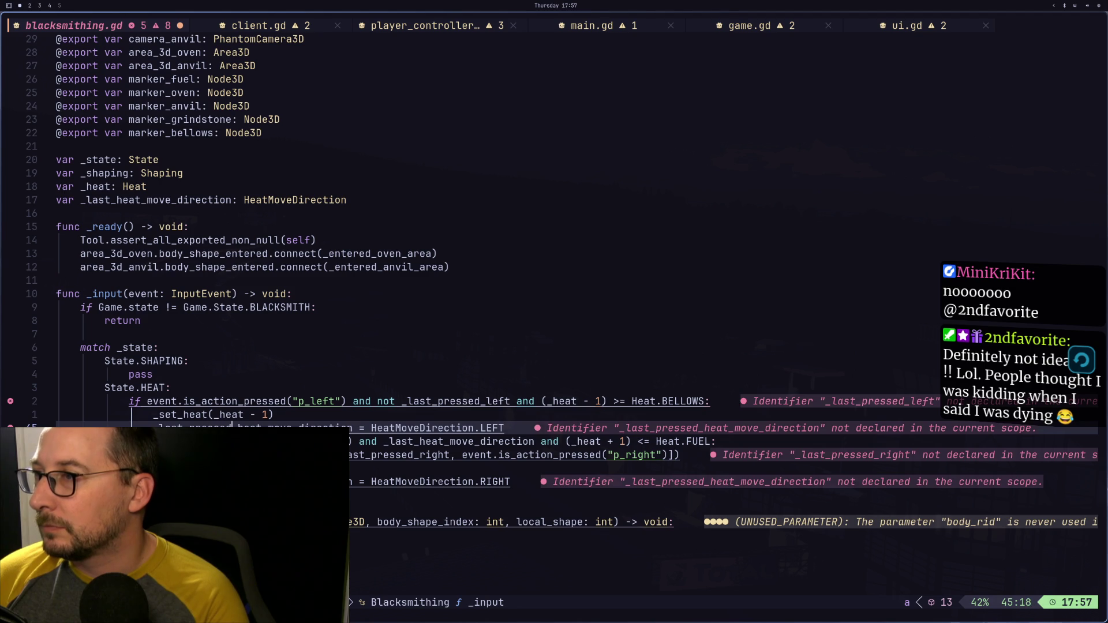
key(Delete)
key(Delete)
key(BackSpace)
key(BackSpace)
key(BackSpace)
key(Escape)
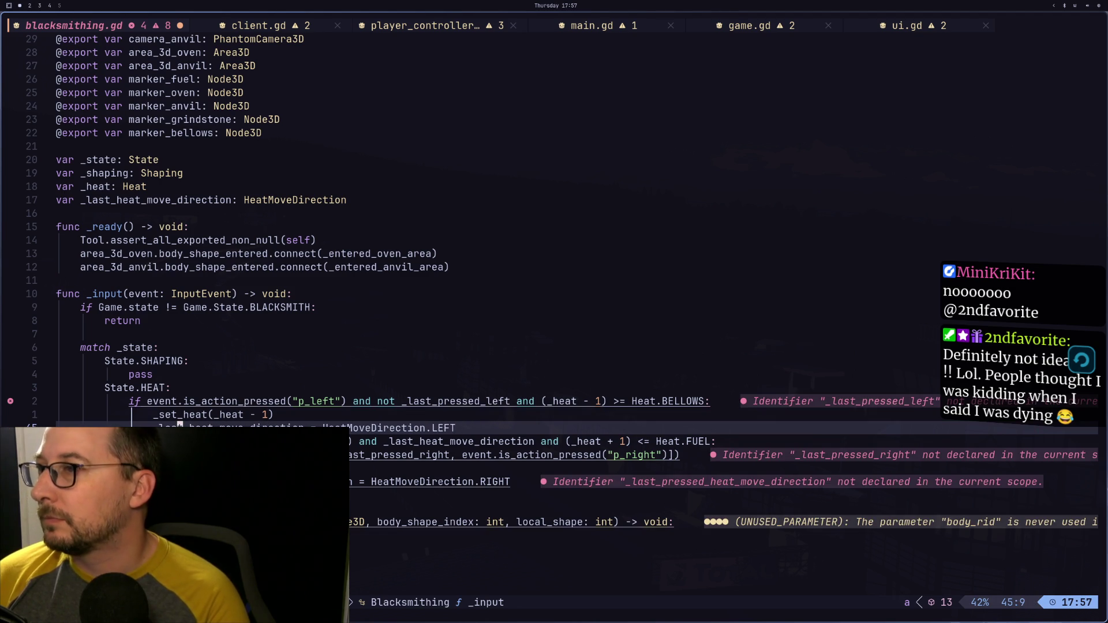
- Remove 'pressed_' from the right-branch assigned variable name, undoing an over-eager deletion
key(j)
key(j)
key(j)
key(d)
key(w)
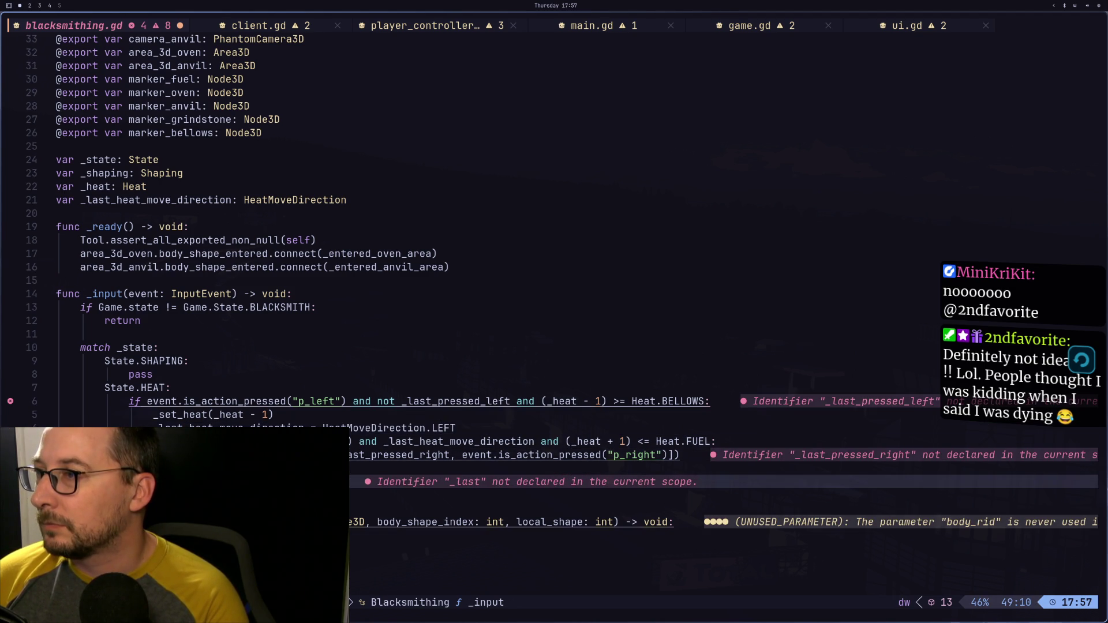
key(u)
key(l)
key(l)
key(l)
key(l)
key(l)
key(x)
key(a)
key(BackSpace)
key(BackSpace)
key(BackSpace)
key(Escape)
key(l)
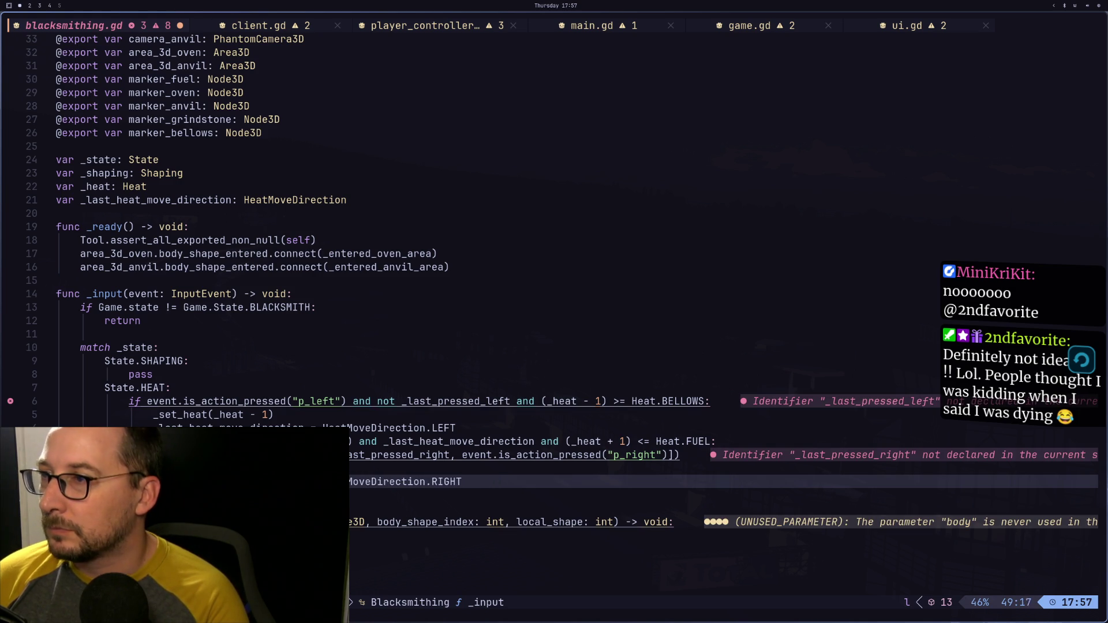
- Append '== HeatMoveDirection.NONE' to the right-press condition and save
key(colon)
key(Escape)
key(k)
key(k)
key(k)
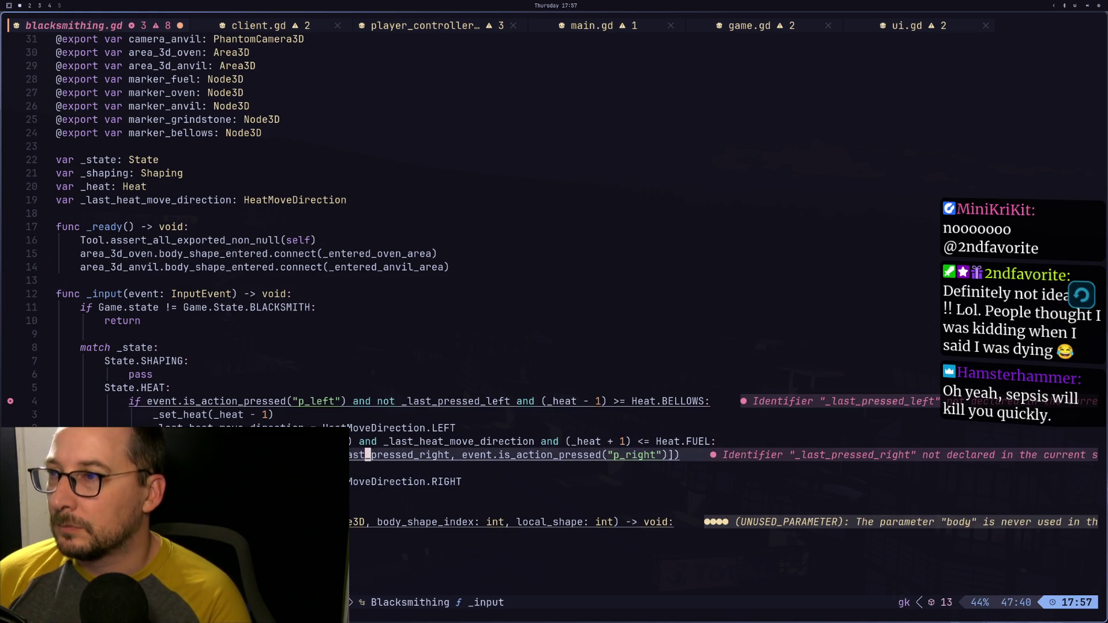
key(l)
key(l)
key(l)
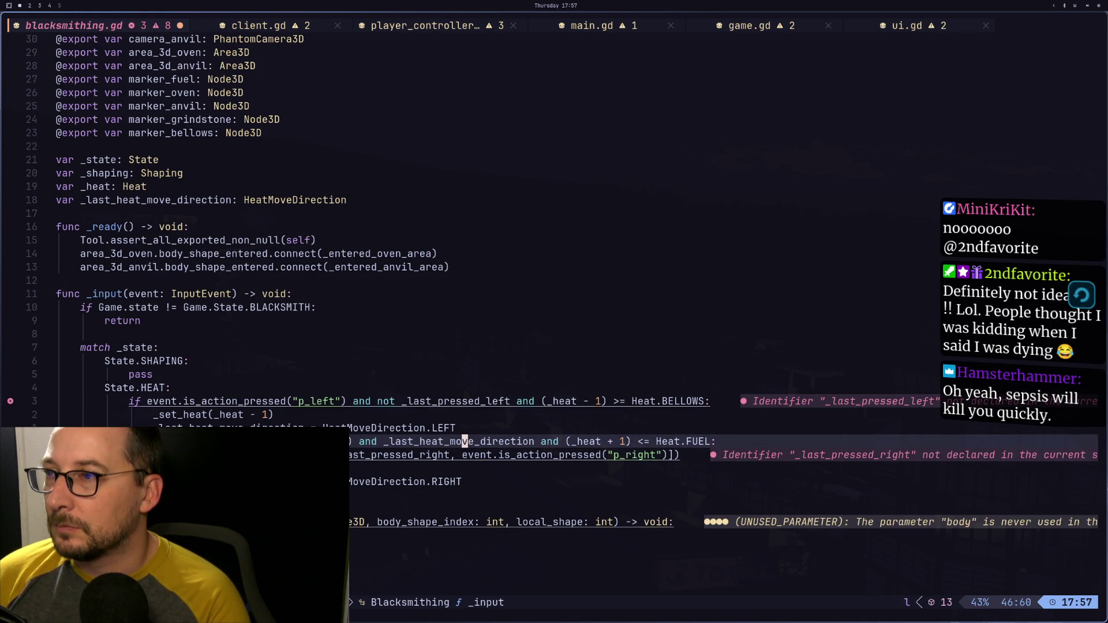
key(l)
key(l)
key(l)
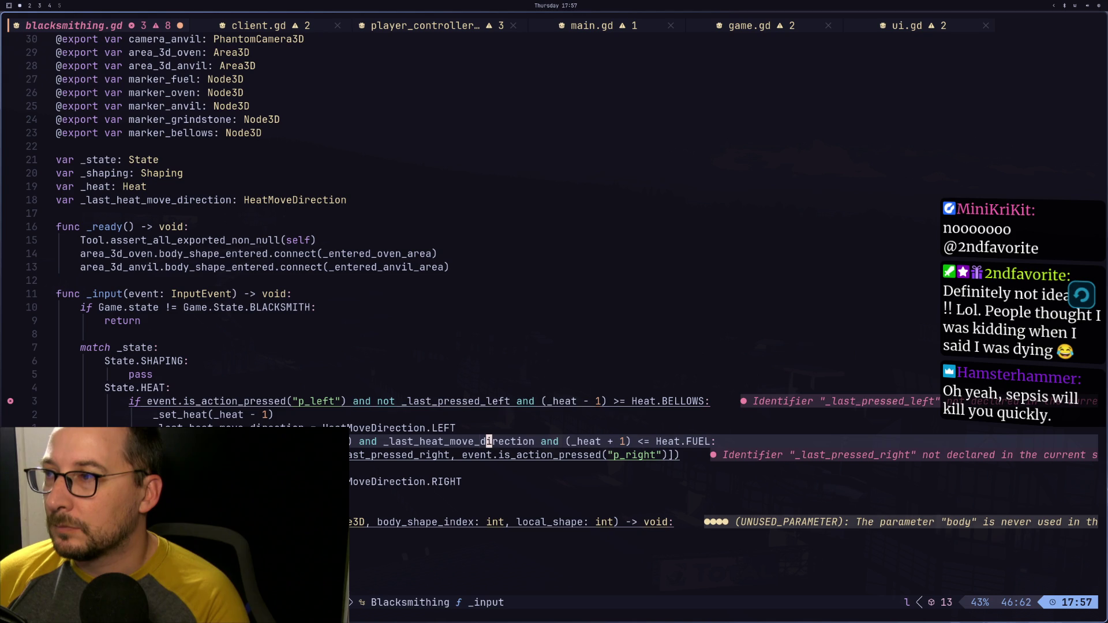
text(ea == Heat)
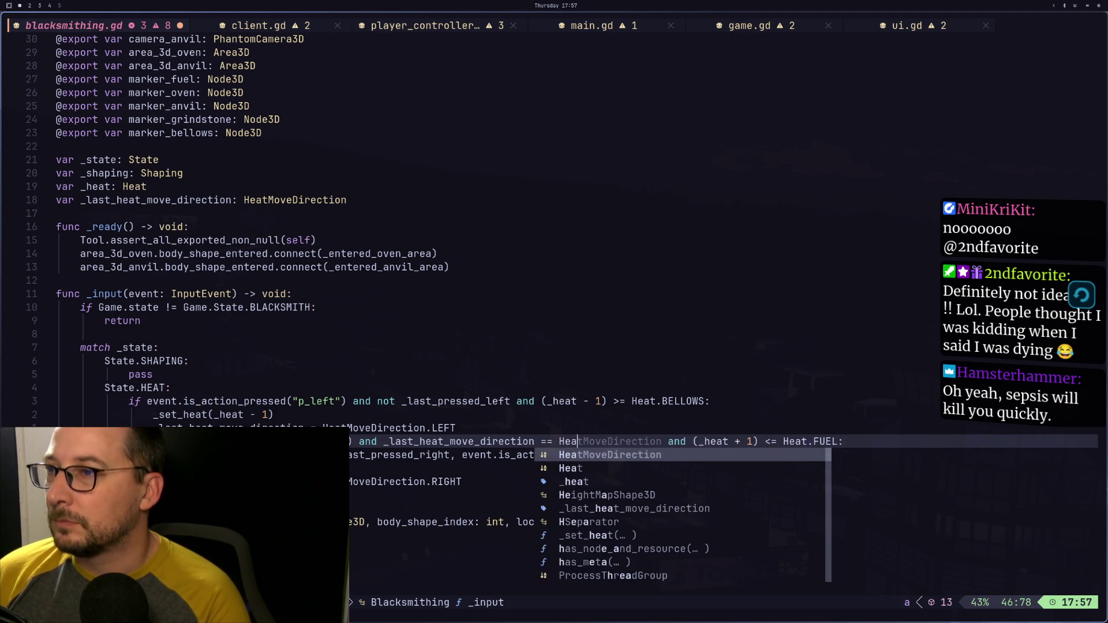
key(ctrl+n)
text(.NONE)
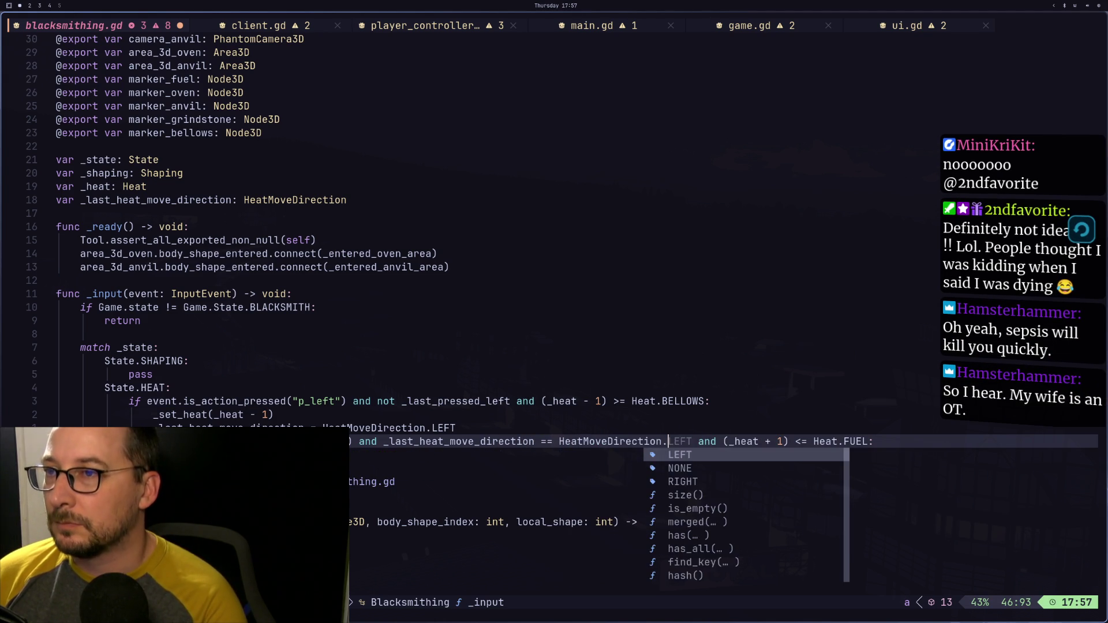
key(Escape)
text(:w)
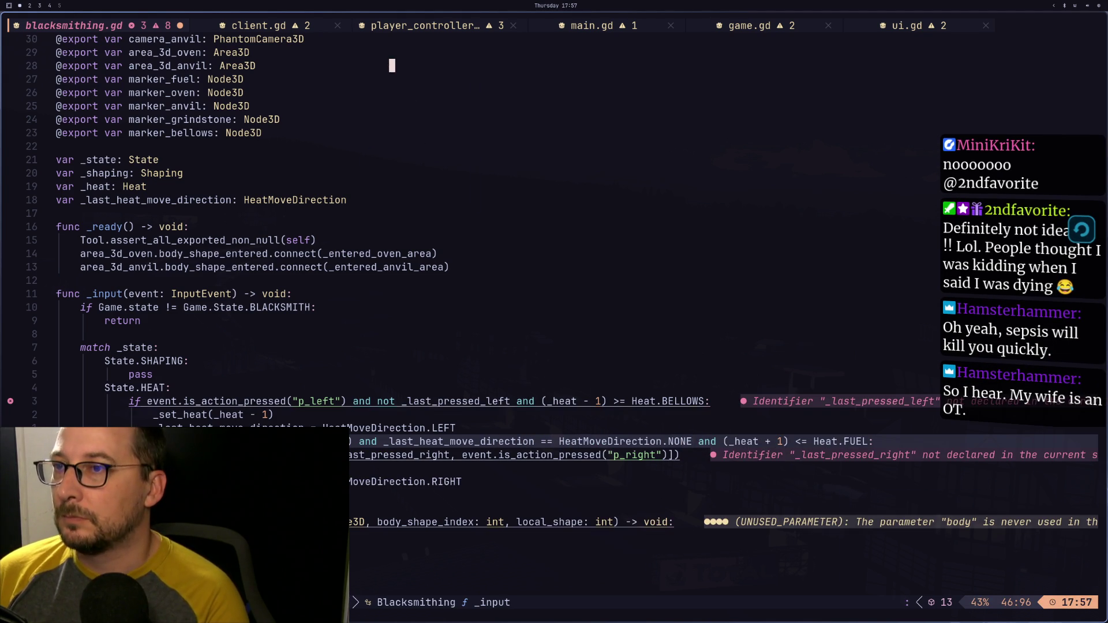
key(Return)
key(h)
key(h)
key(h)
- Change the left-press condition to test _last_heat_move_direction == HeatMoveDirection.NONE, and save
key(b)
key(b)
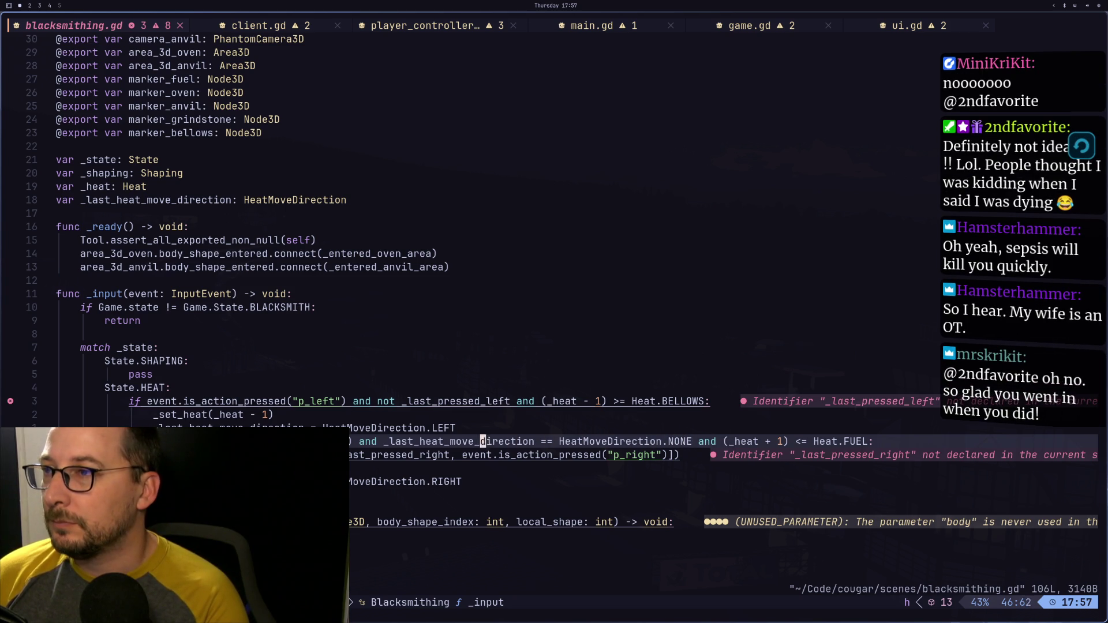
key(k)
key(k)
key(k)
key(l)
key(l)
key(l)
key(l)
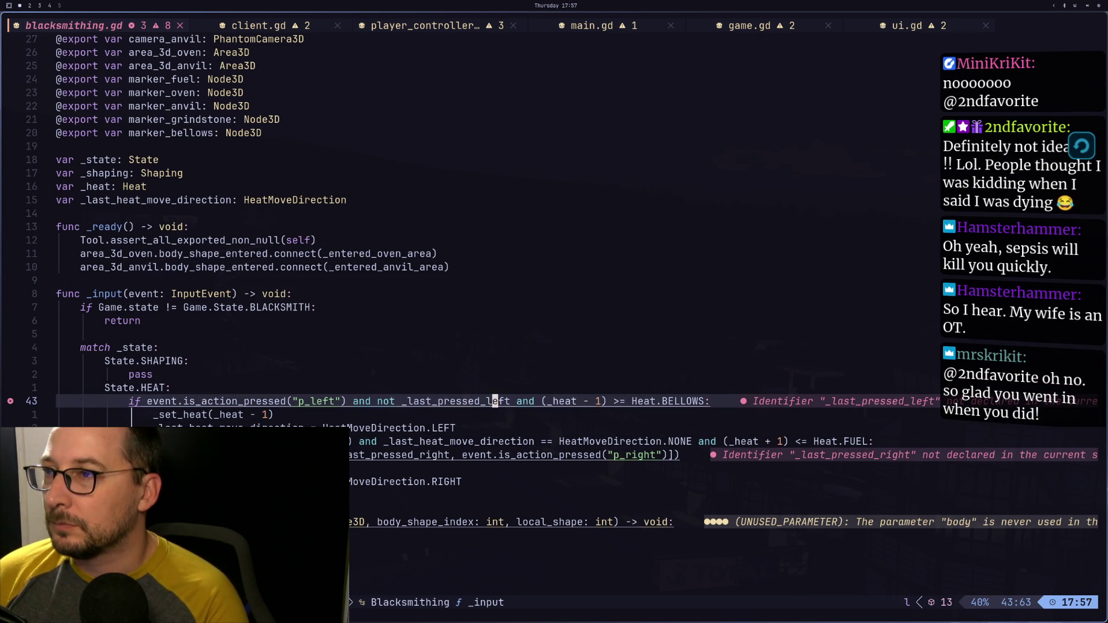
key(h)
key(a)
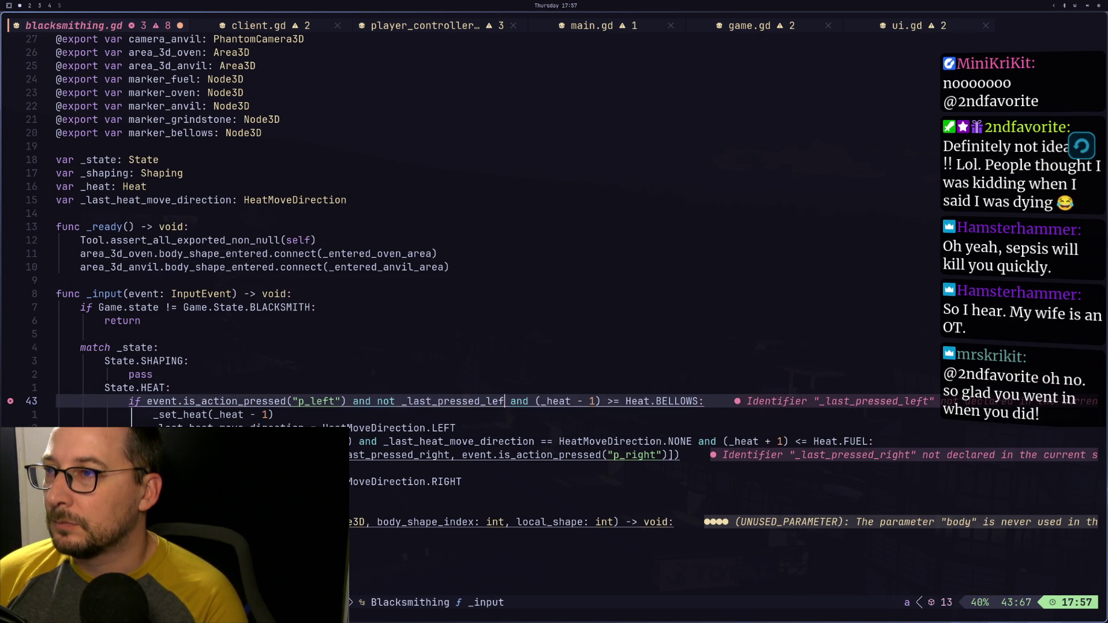
key(BackSpace)
key(BackSpace)
key(BackSpace)
key(BackSpace)
text(heat)
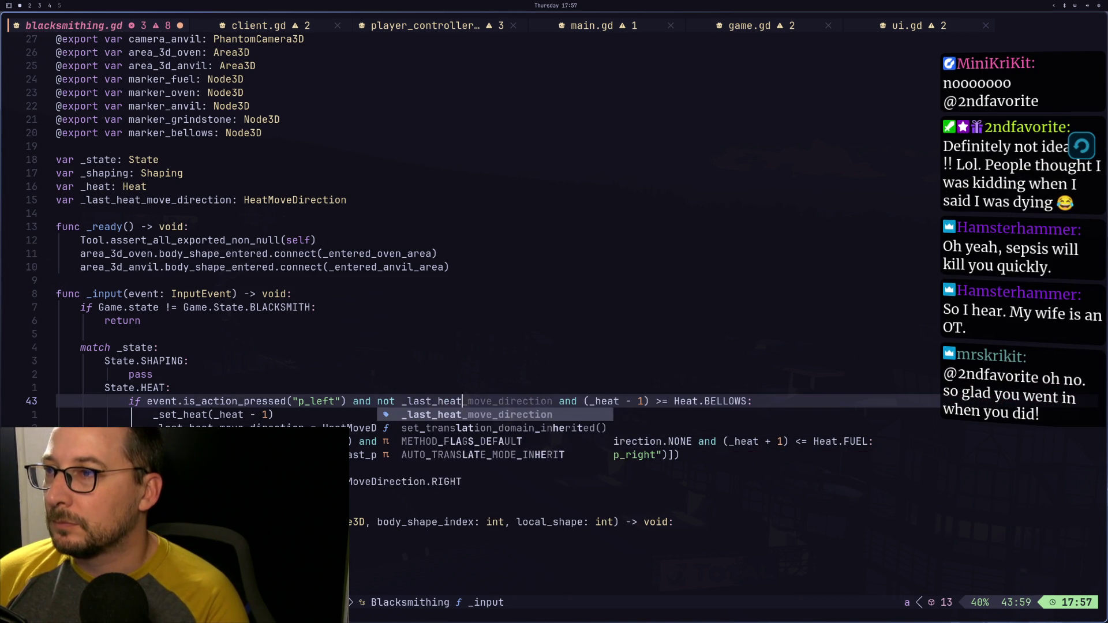
key(Return)
text(== Heat)
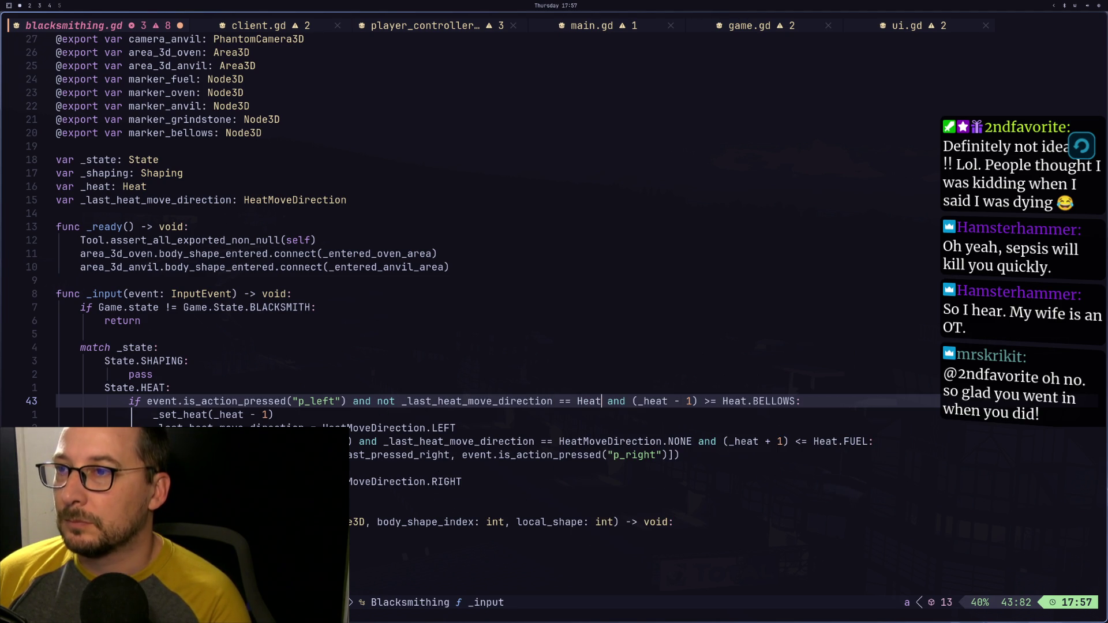
text(M)
key(Return)
text(.NONE)
key(Escape)
text(:w)
key(Return)
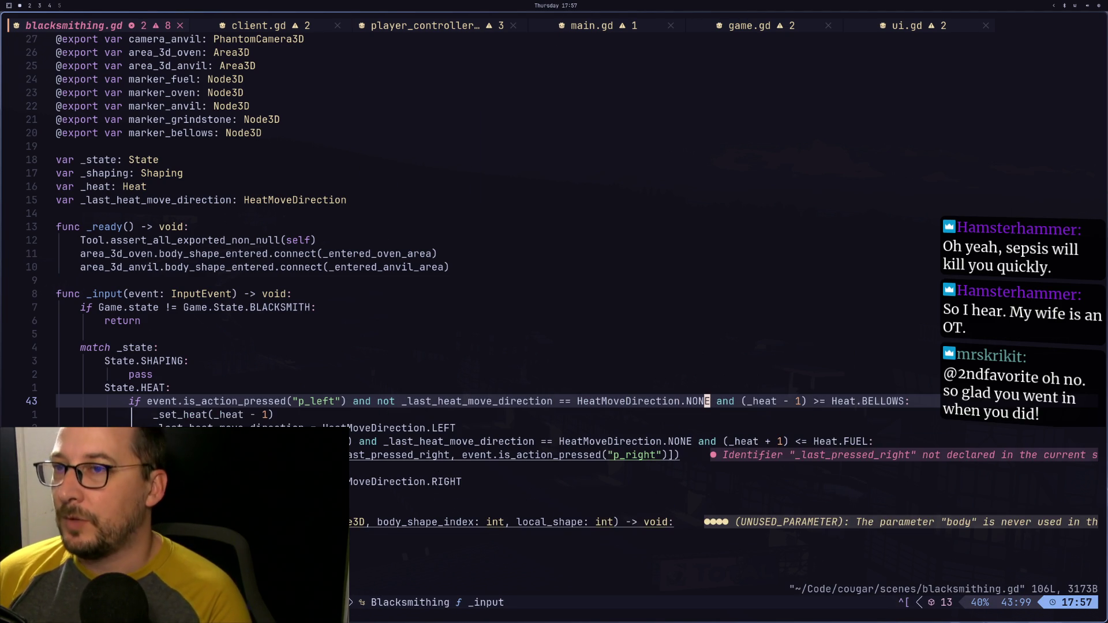
- Delete the right-press debug print line and save blacksmithing.gd
key(j)
key(j)
key(j)
key(j)
key(d)
key(d)
text(:w)
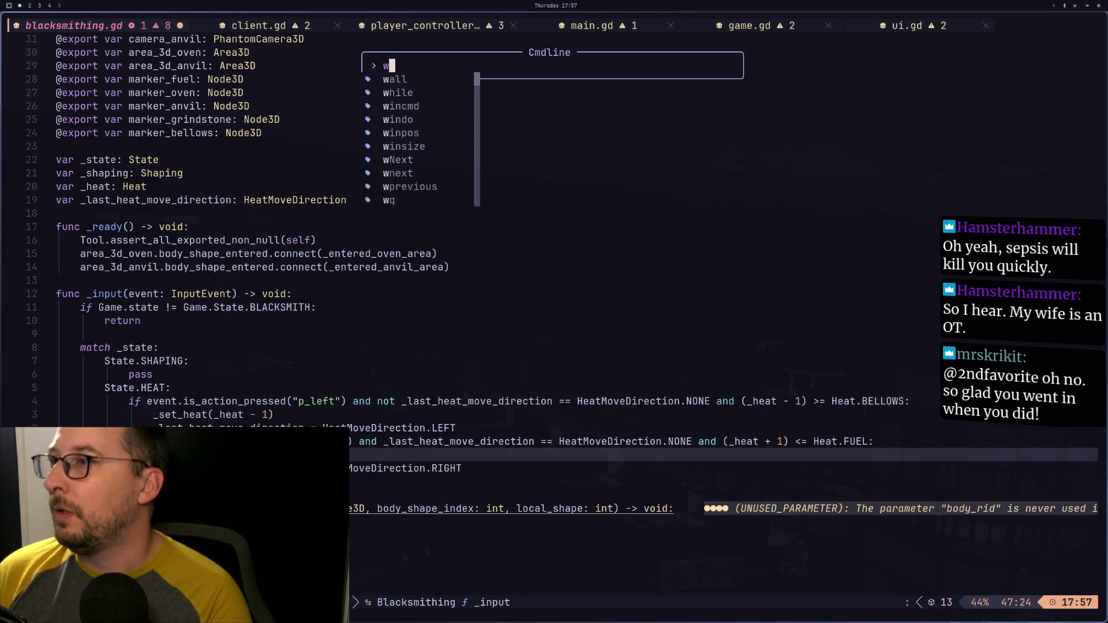
key(Return)
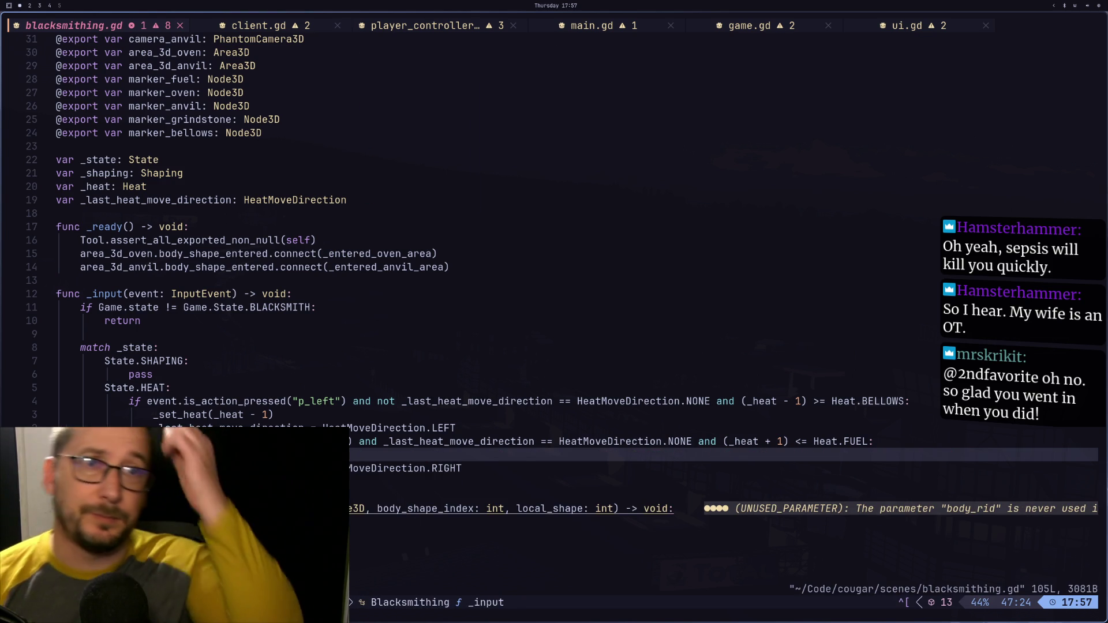
key(Escape)
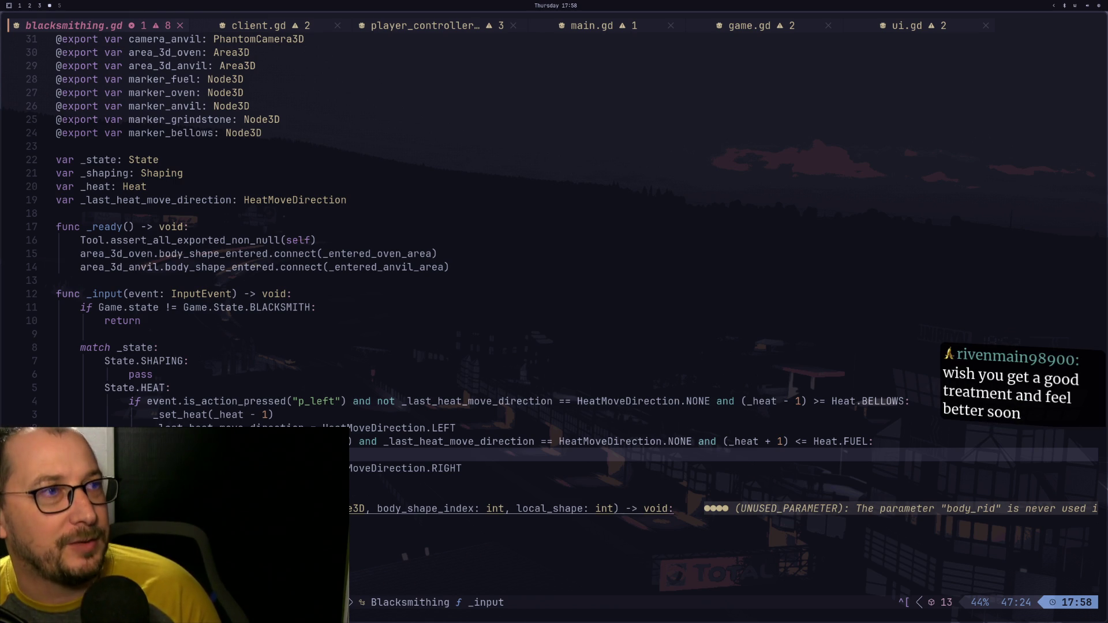
key(super+shift+1)
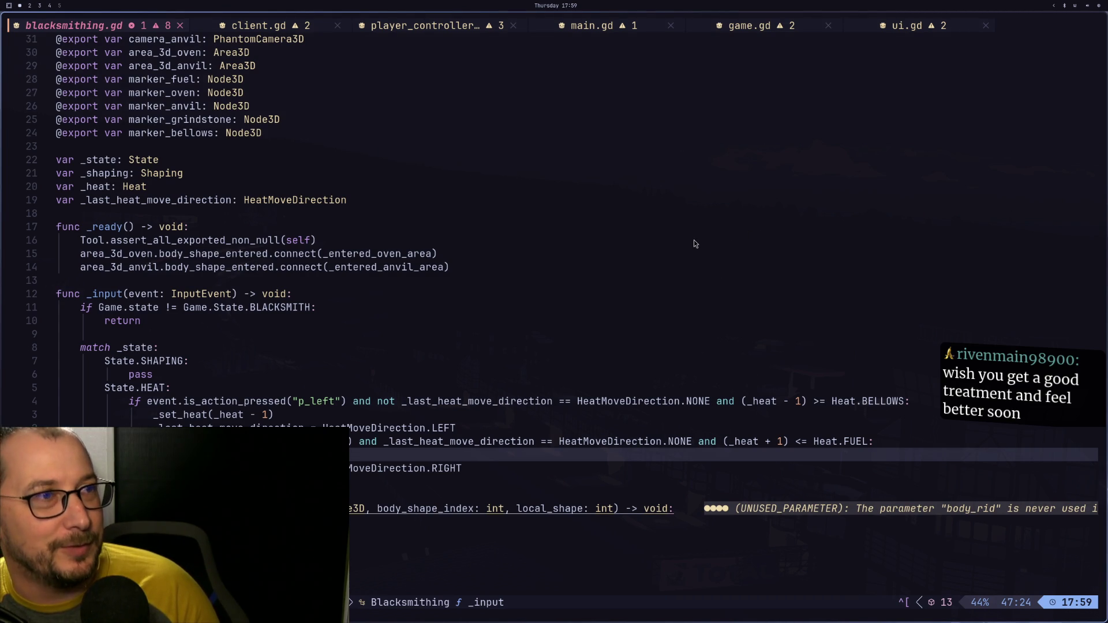
click(476, 269)
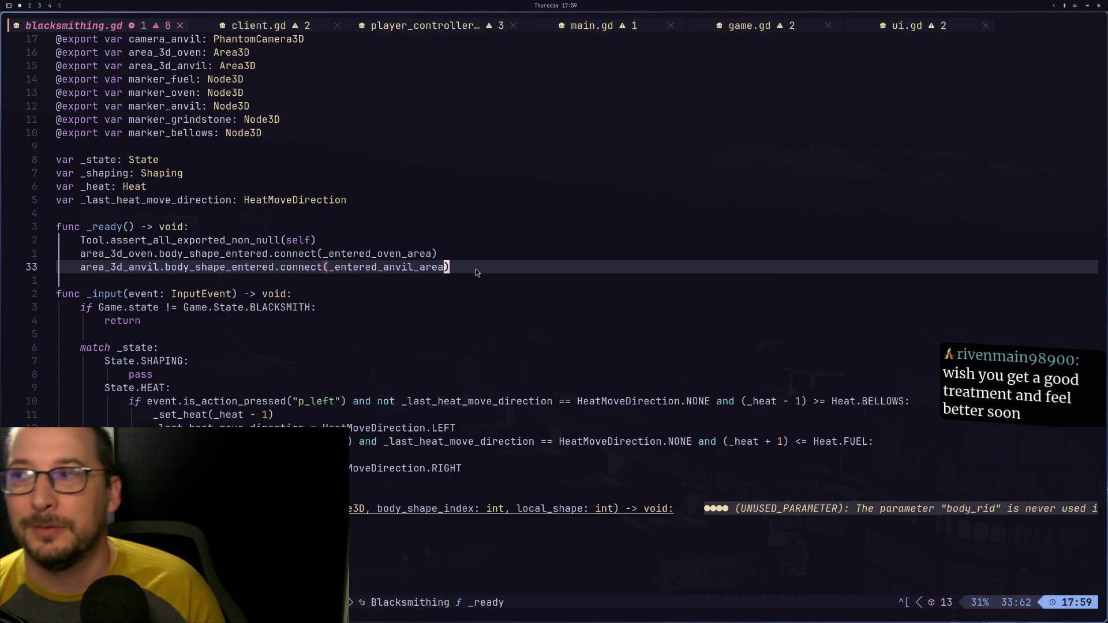
- Below the RIGHT branch, add an if testing the p_left action and _last_heat_move_direction == HeatMoveDirection.LEFT
key(j)
key(j)
key(j)
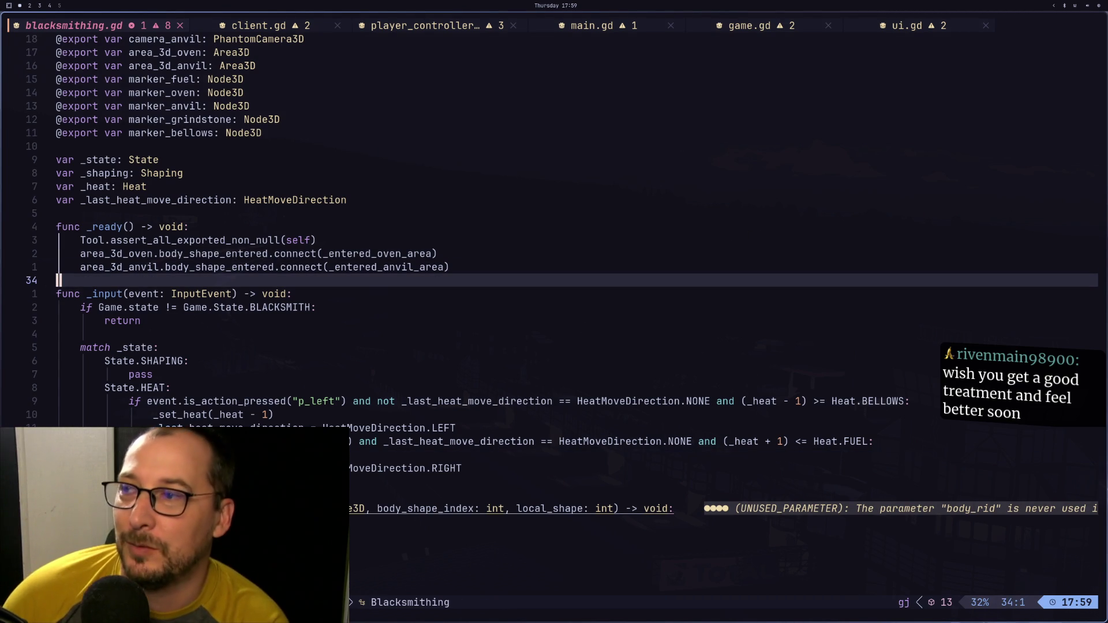
key(j)
key(j)
key(j)
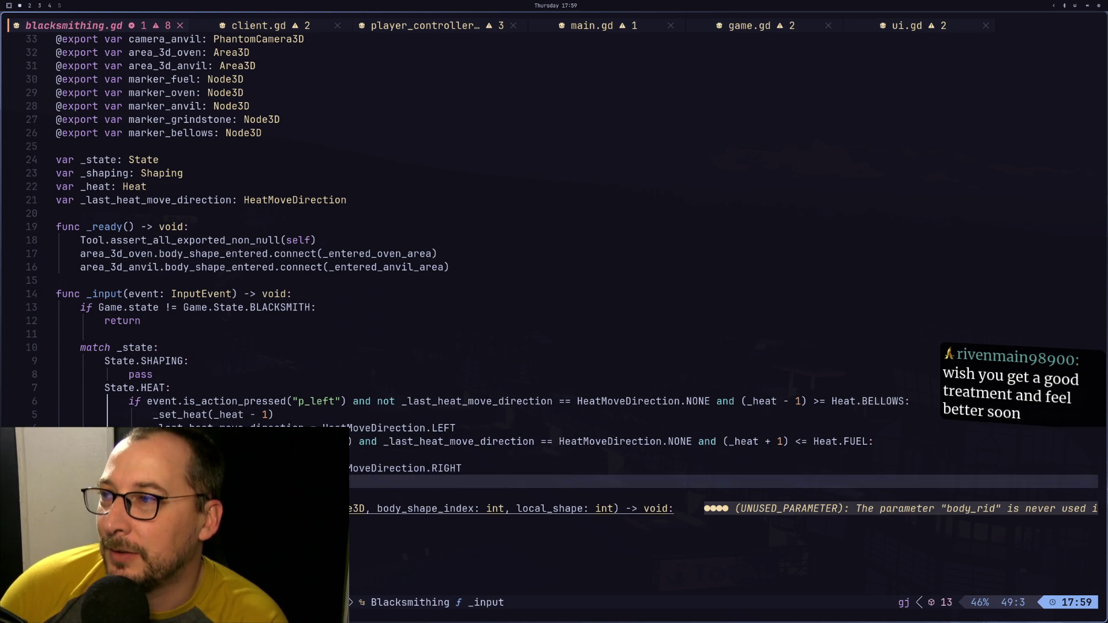
key(k)
key(k)
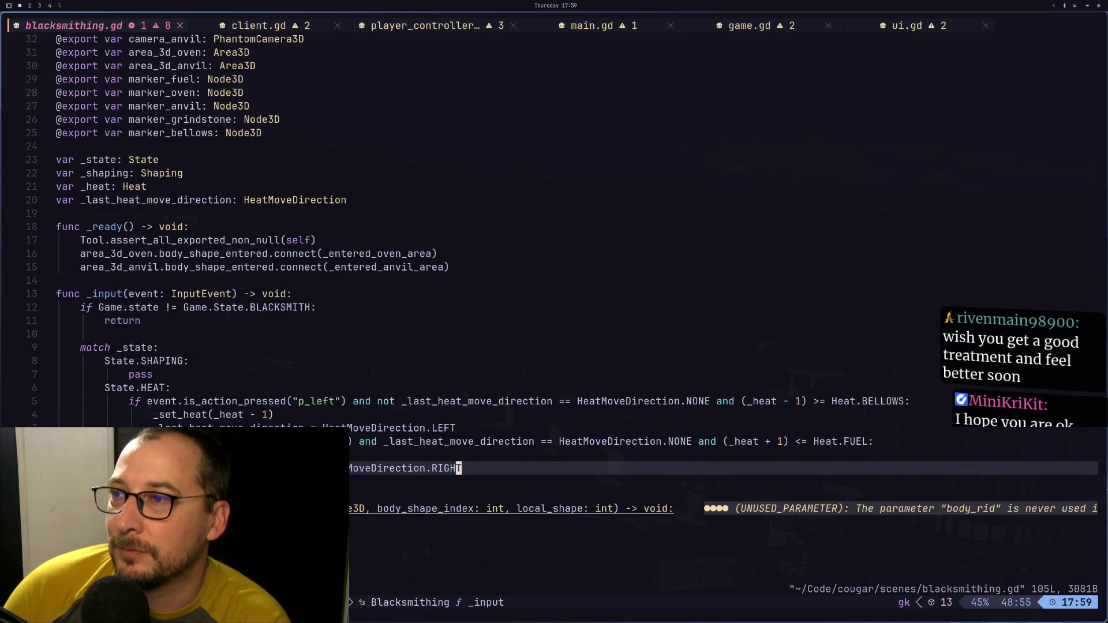
key(g)
key(j)
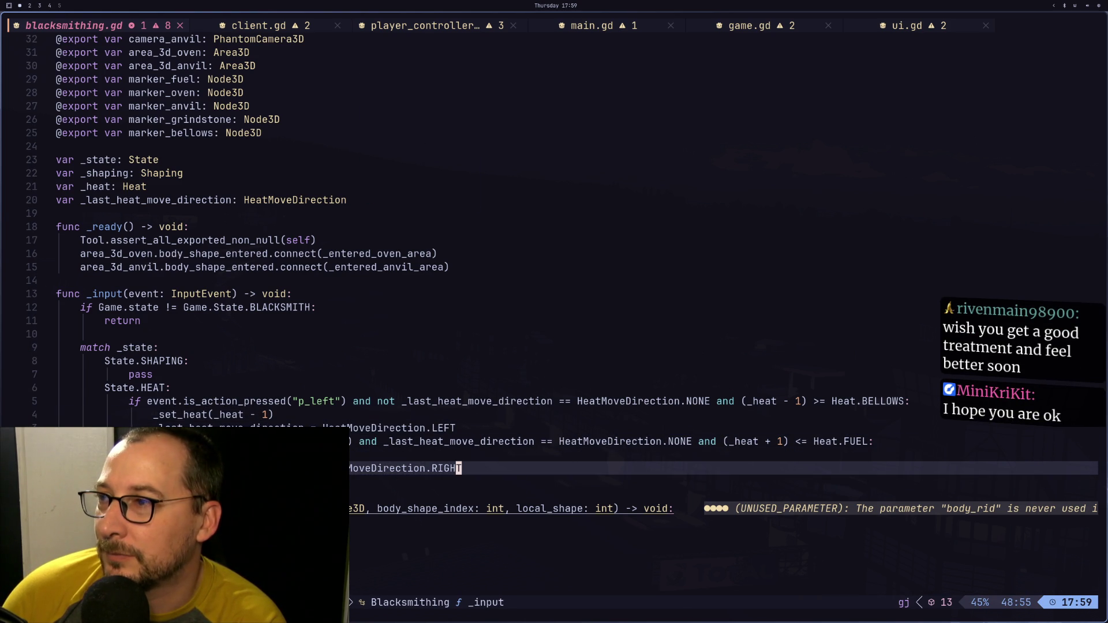
key(g)
key(k)
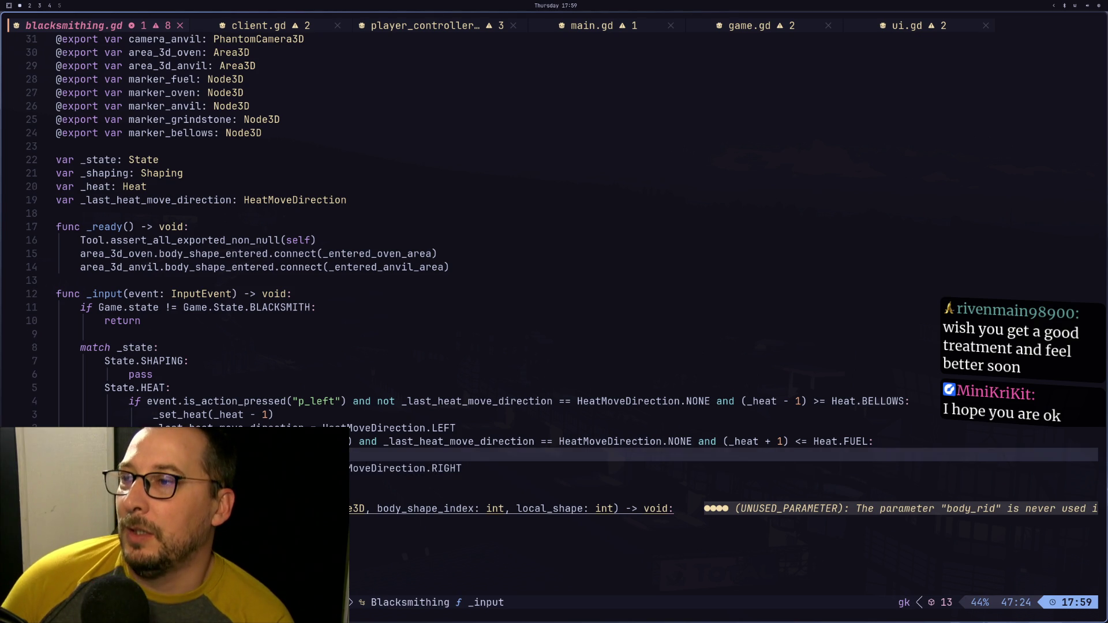
key(o)
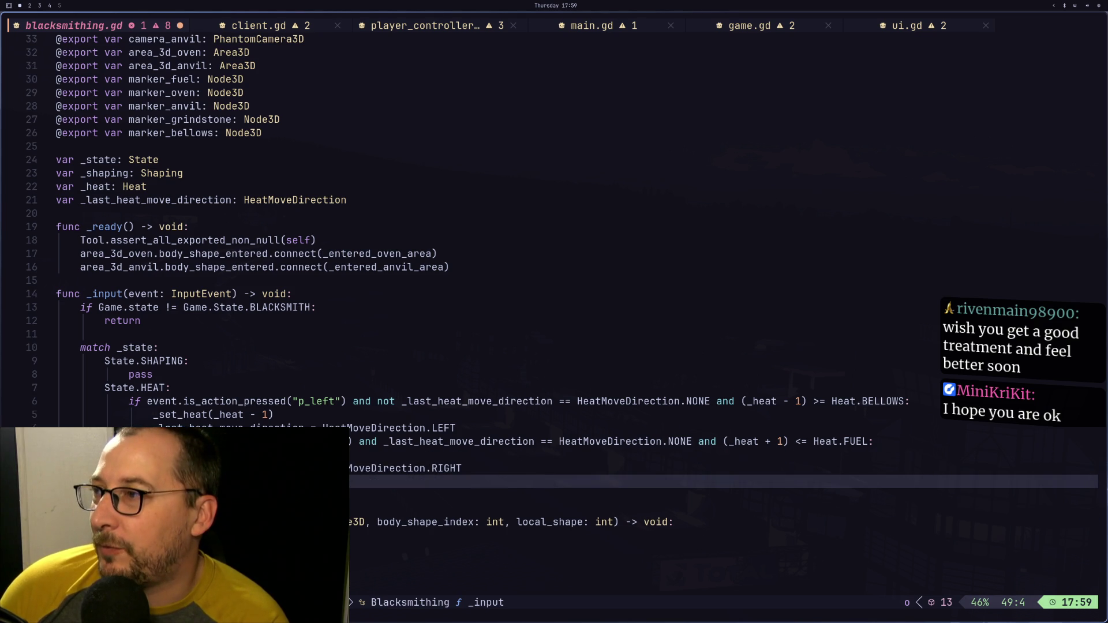
text(if e)
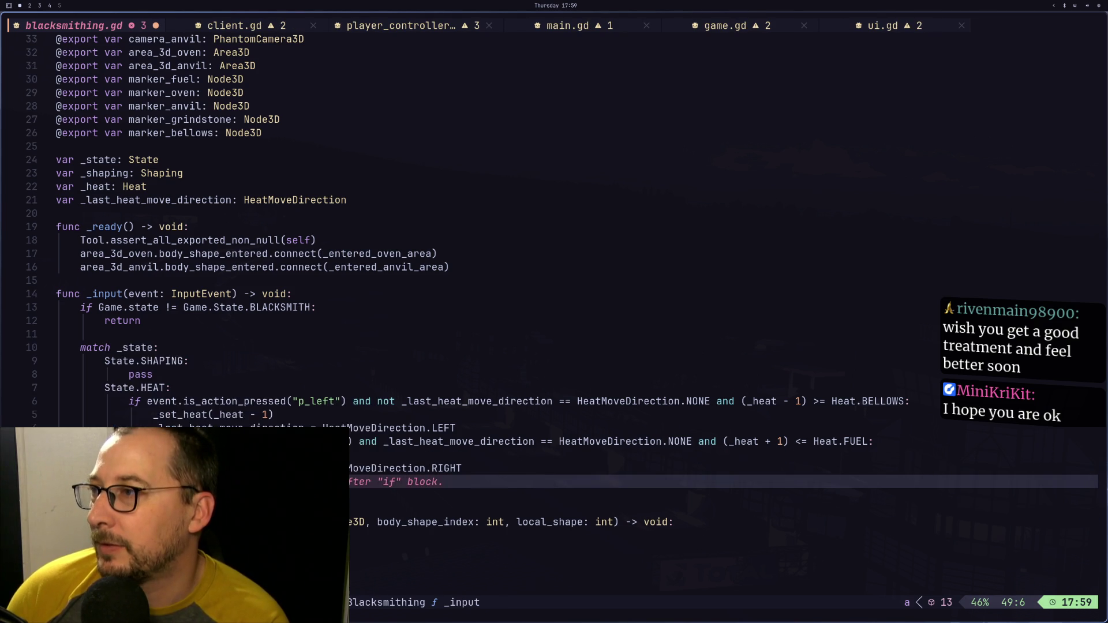
text(vent.)
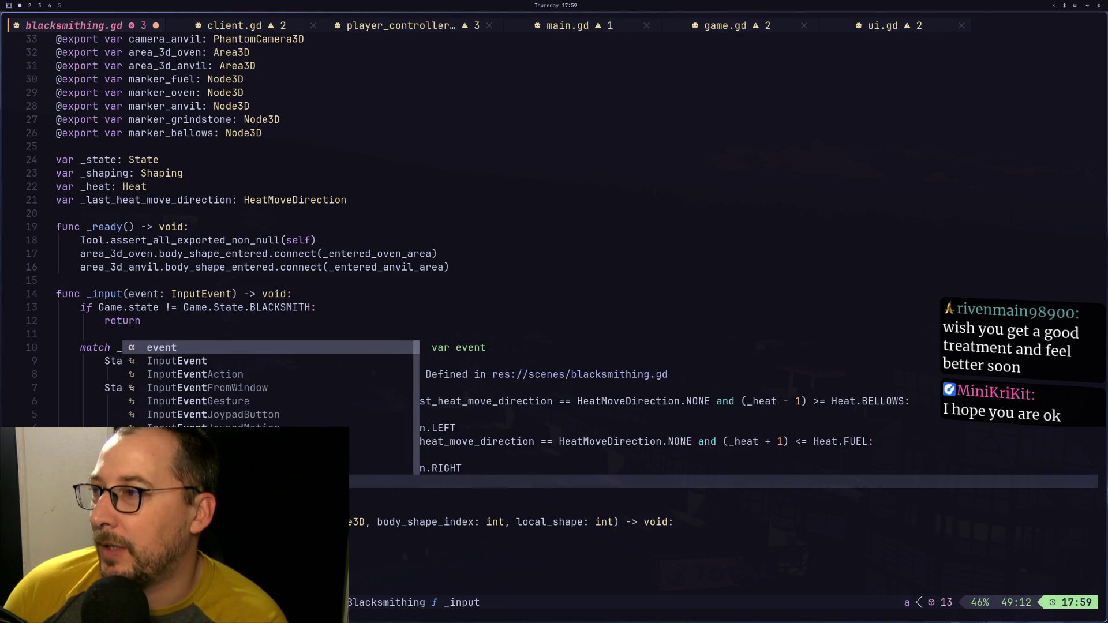
text(is)
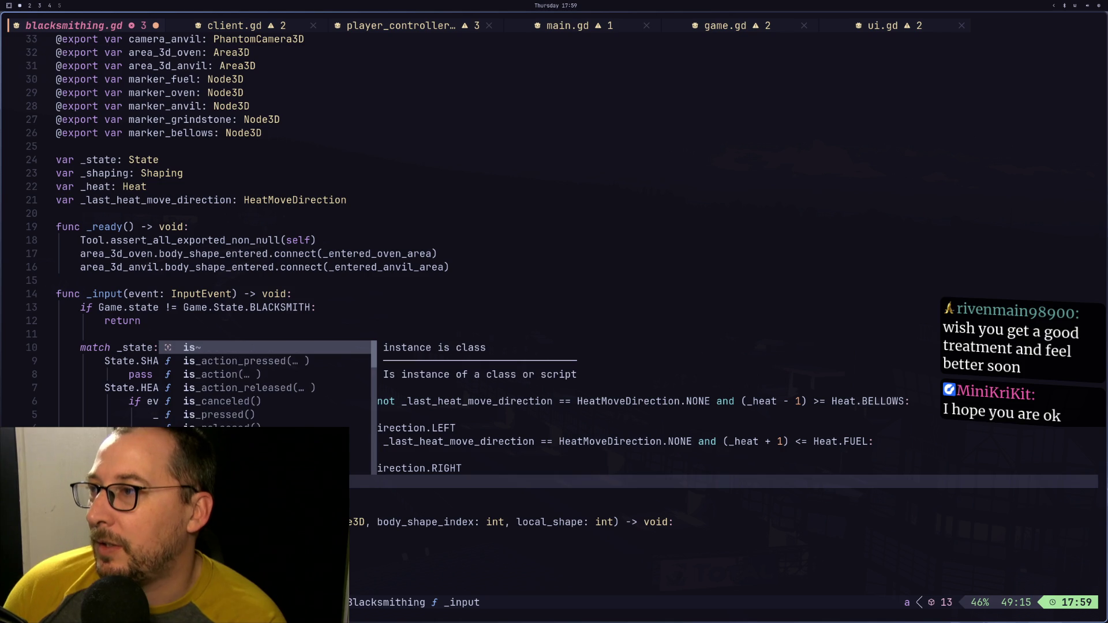
text(_actio)
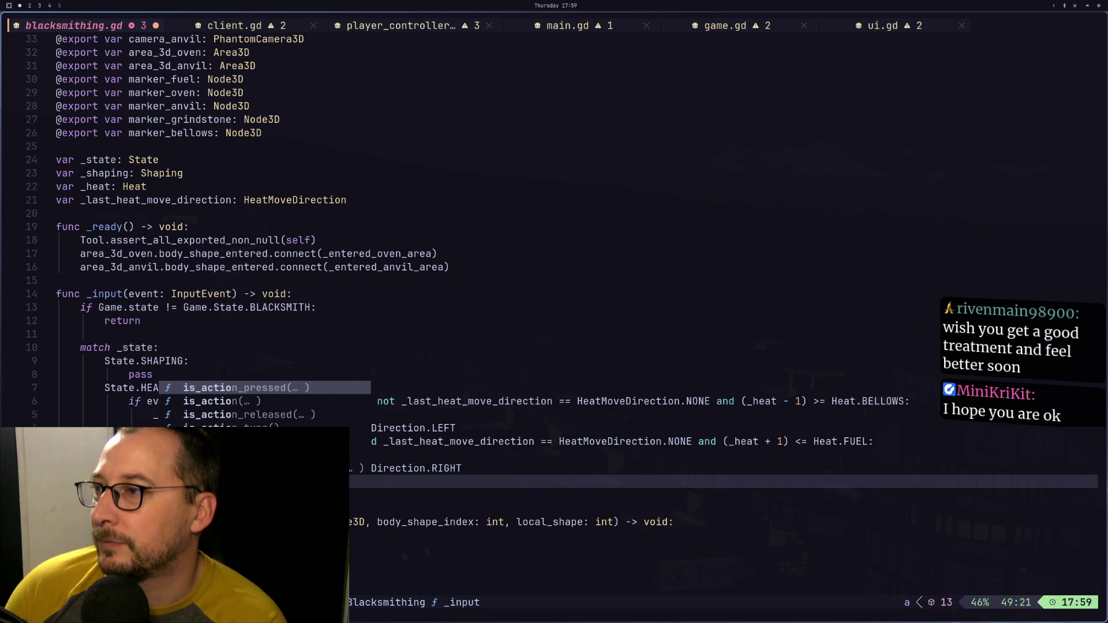
key(Return)
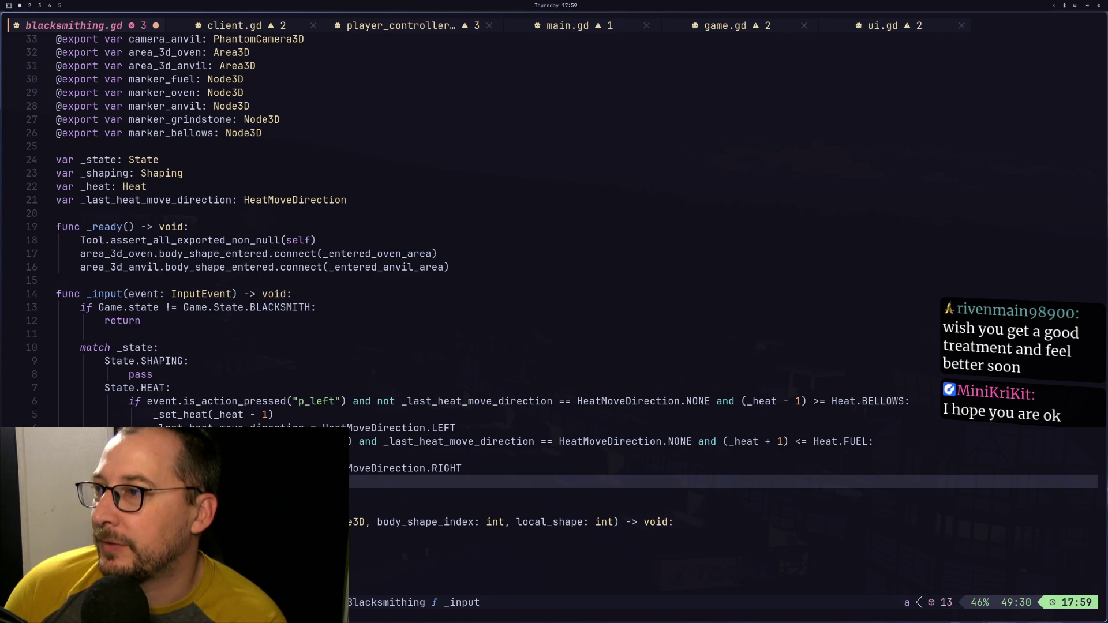
text(("le)
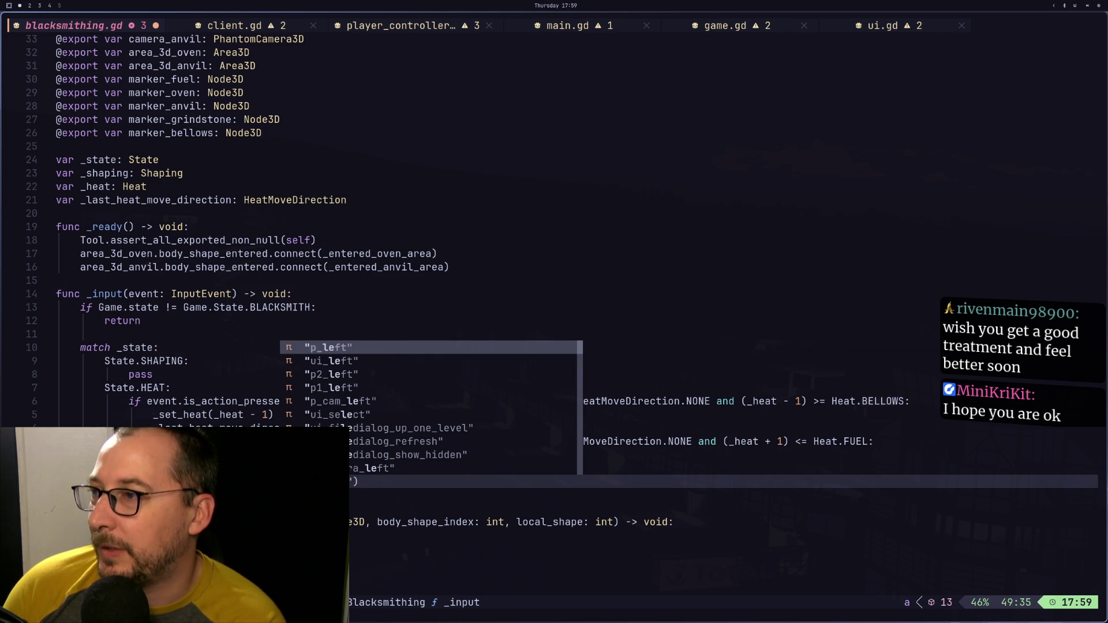
key(BackSpace)
key(BackSpace)
key(Escape)
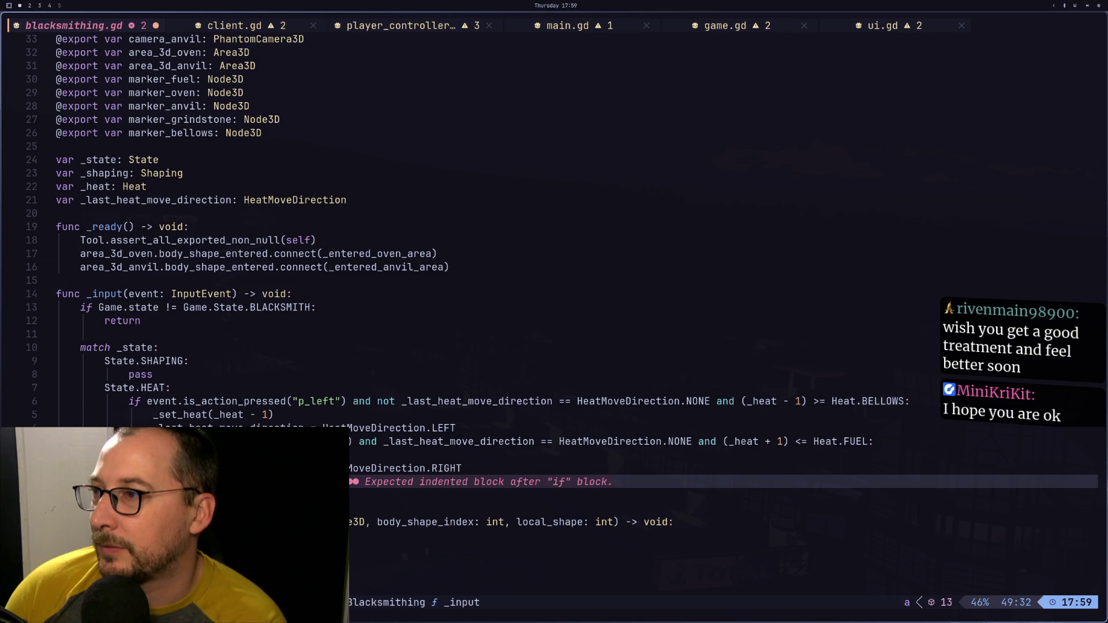
text(p_l)
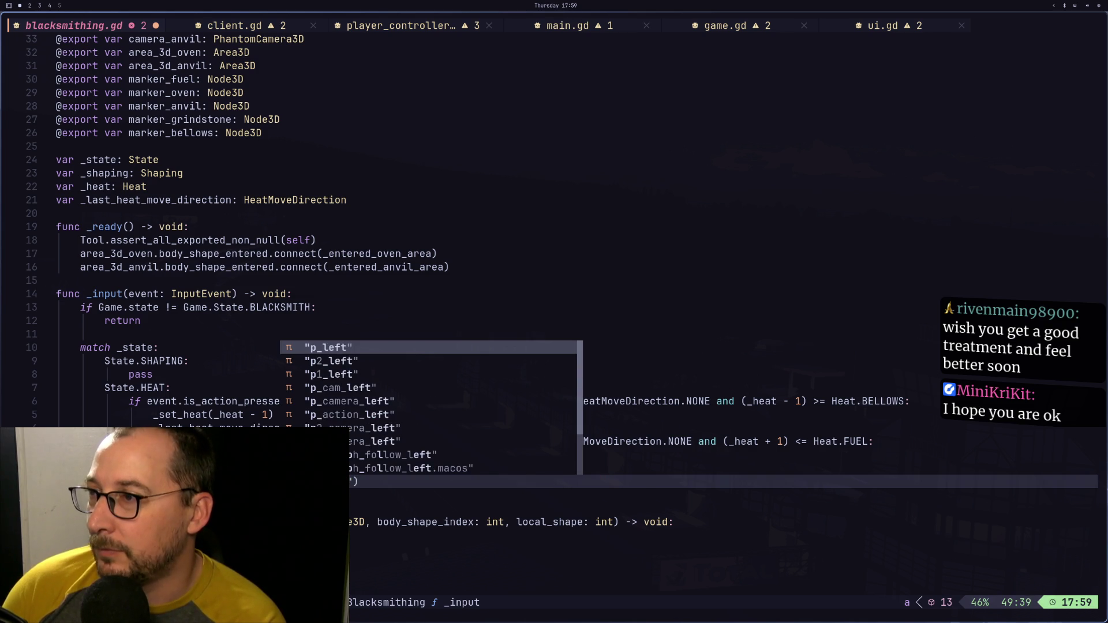
key(Return)
key(Escape)
key(l)
key(l)
key(l)
text(a)
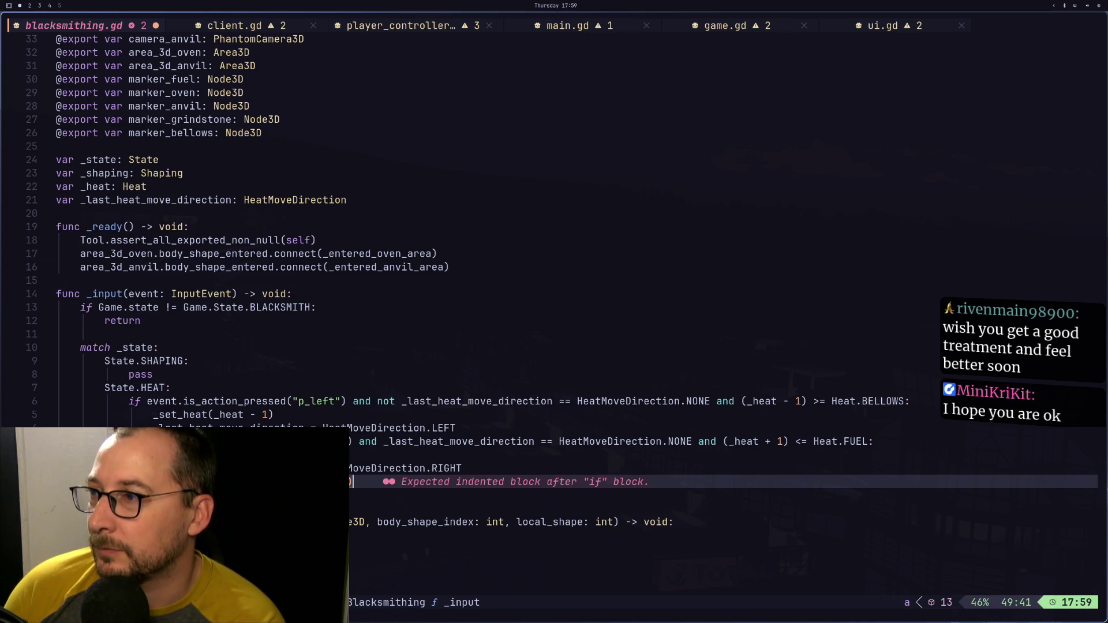
text( and)
key(Escape)
text(and _las)
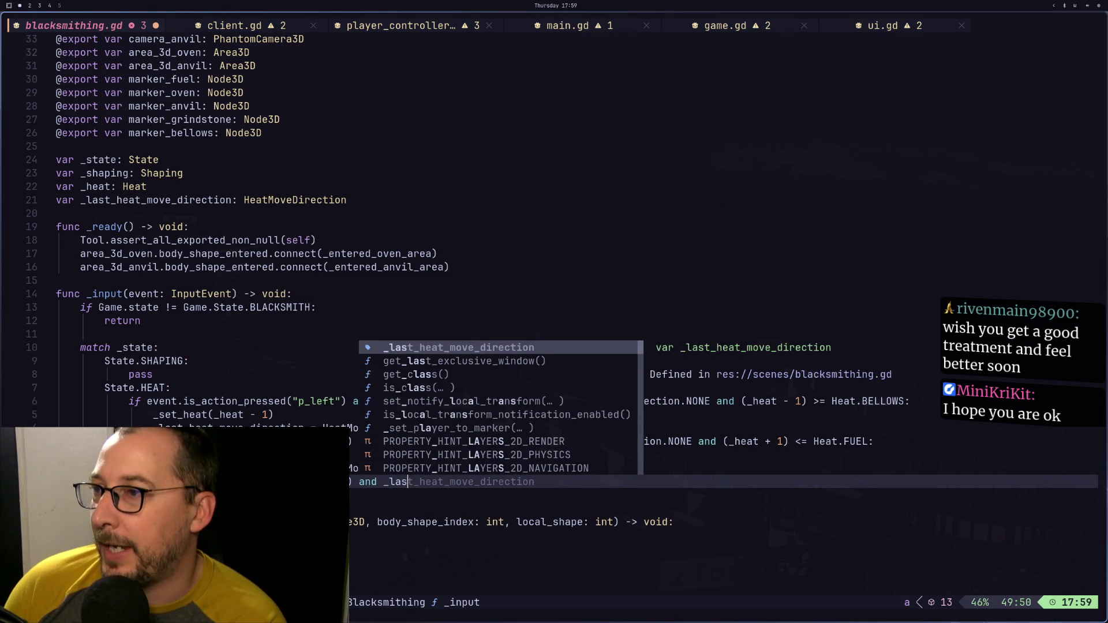
key(Return)
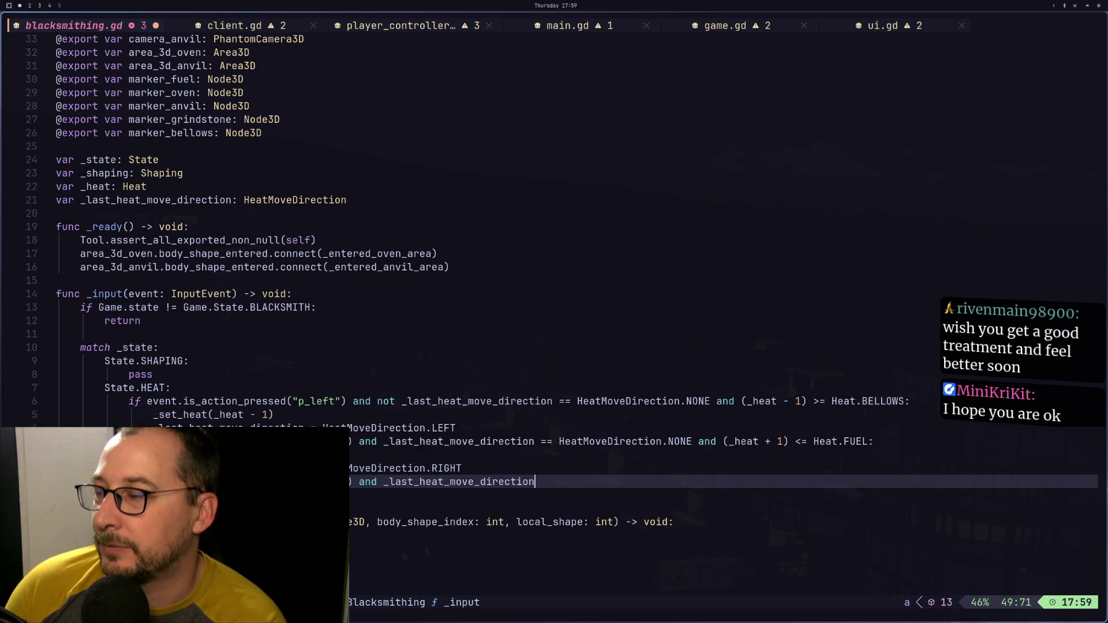
text(== Heat)
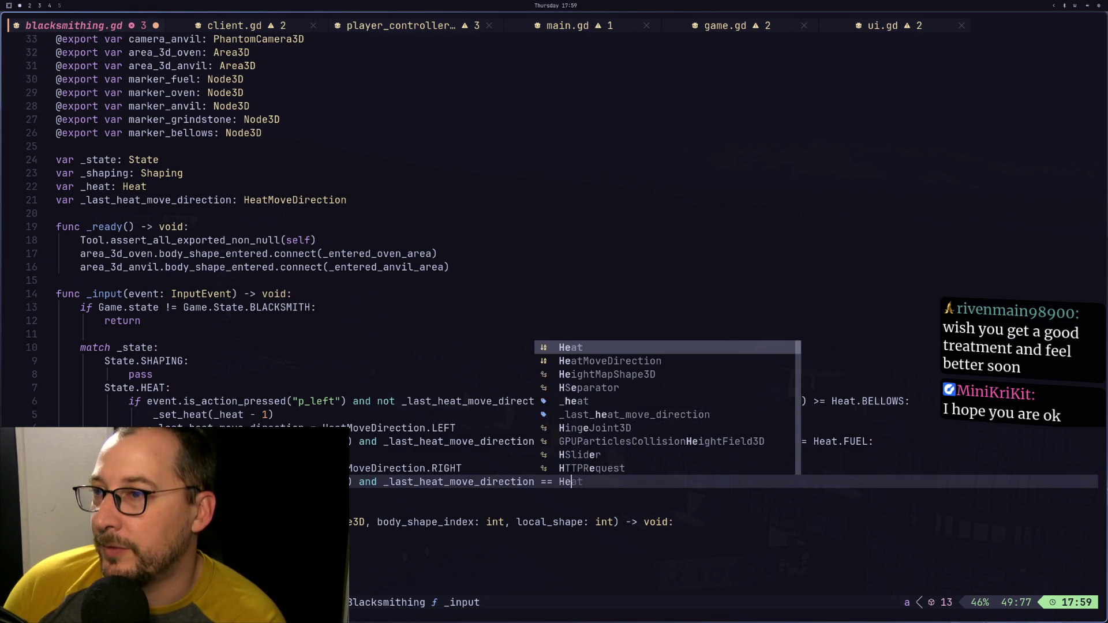
key(Down)
key(Return)
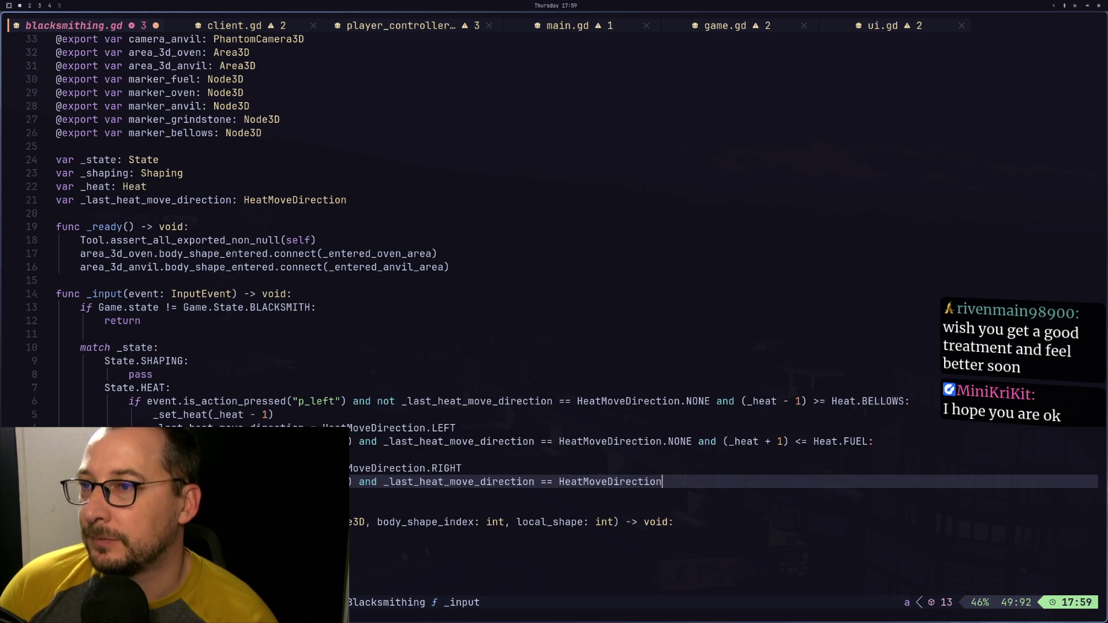
text(.LEFT:)
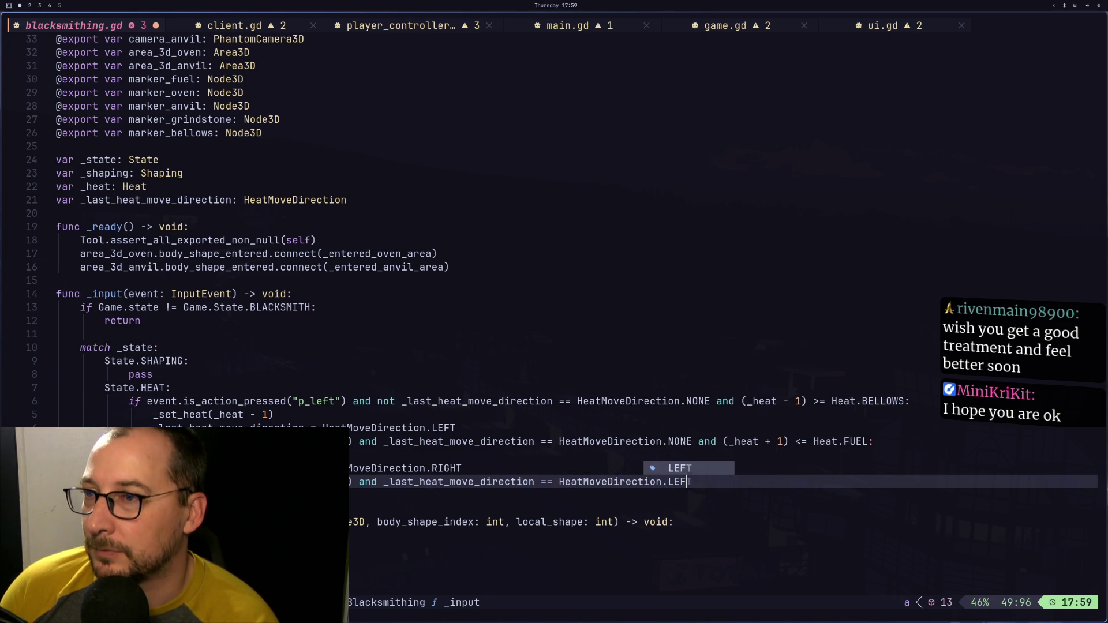
- Inside the new if, set _last_heat_move_direction = HeatMoveDirection.NONE
key(Return)
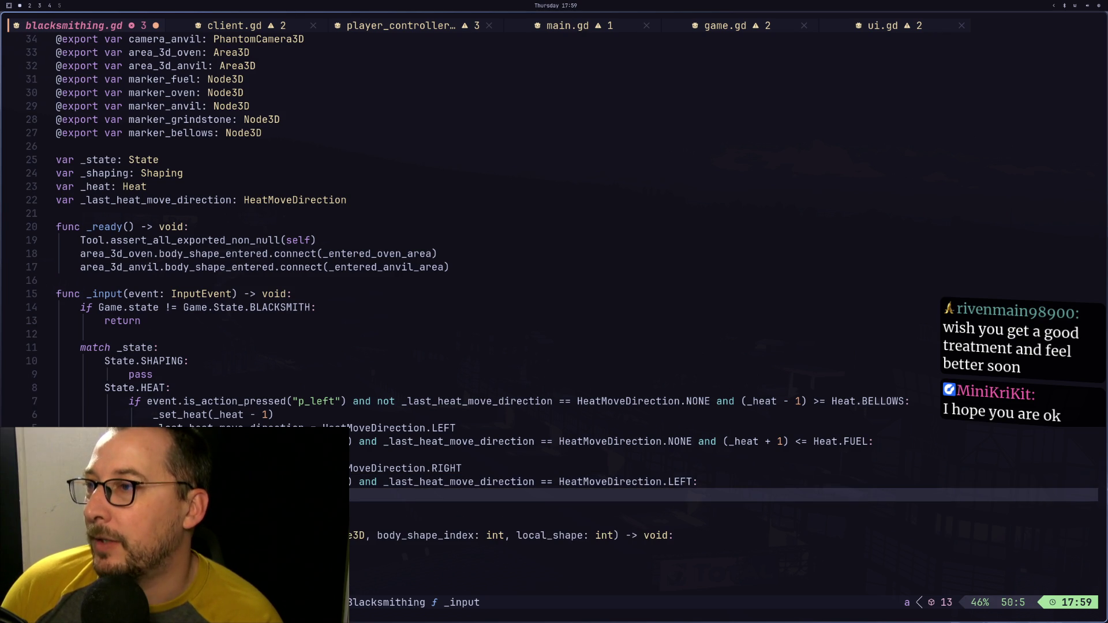
text(_las)
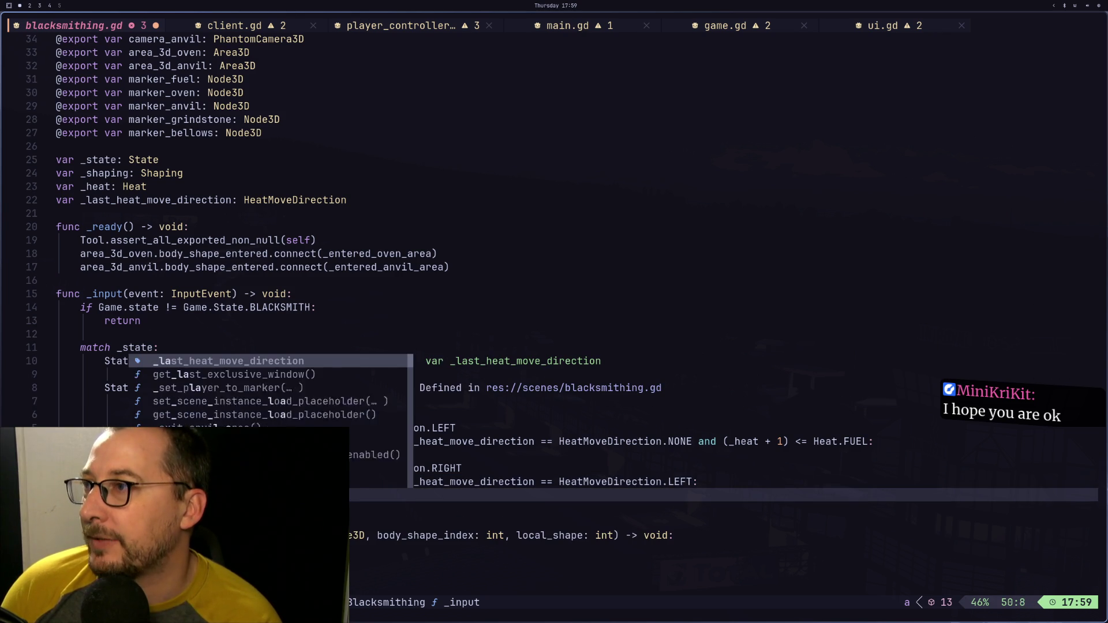
key(Return)
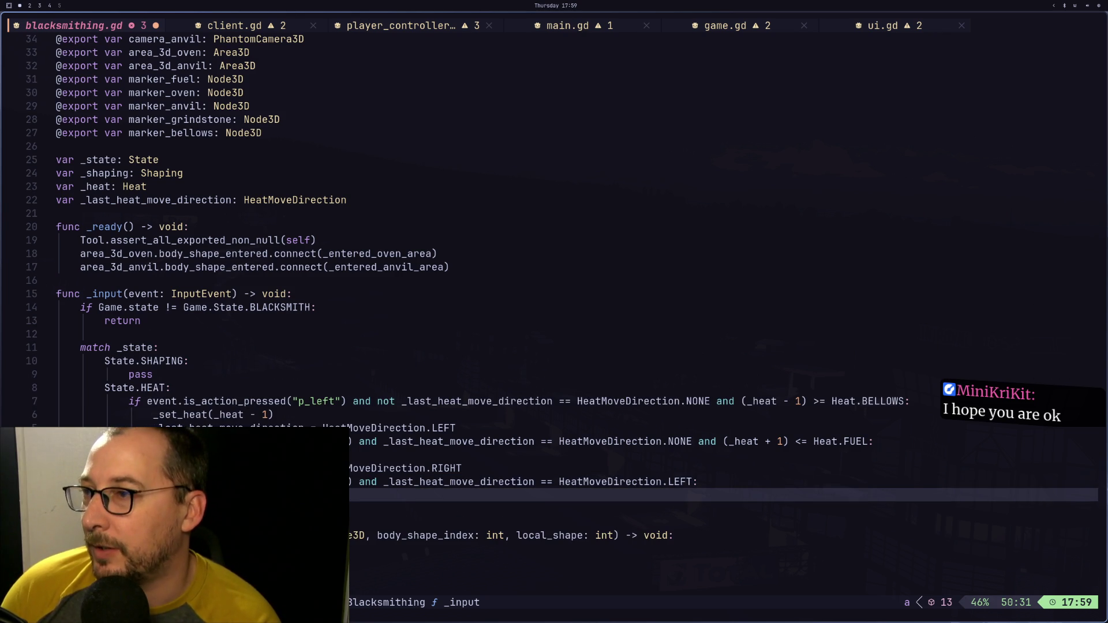
text(= Hea)
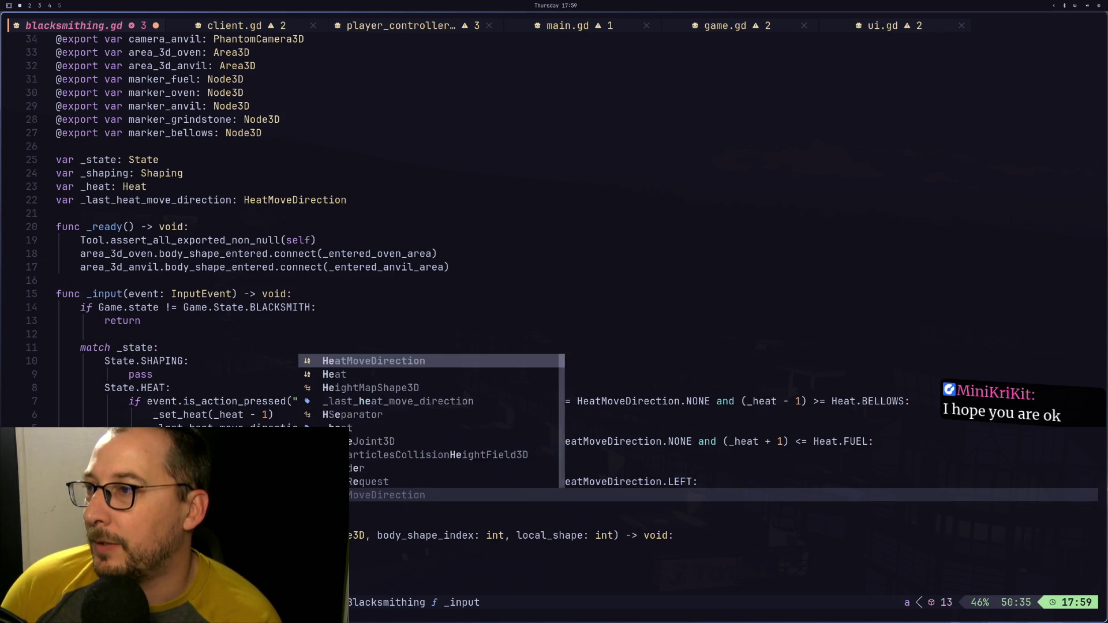
key(Return)
text(.)
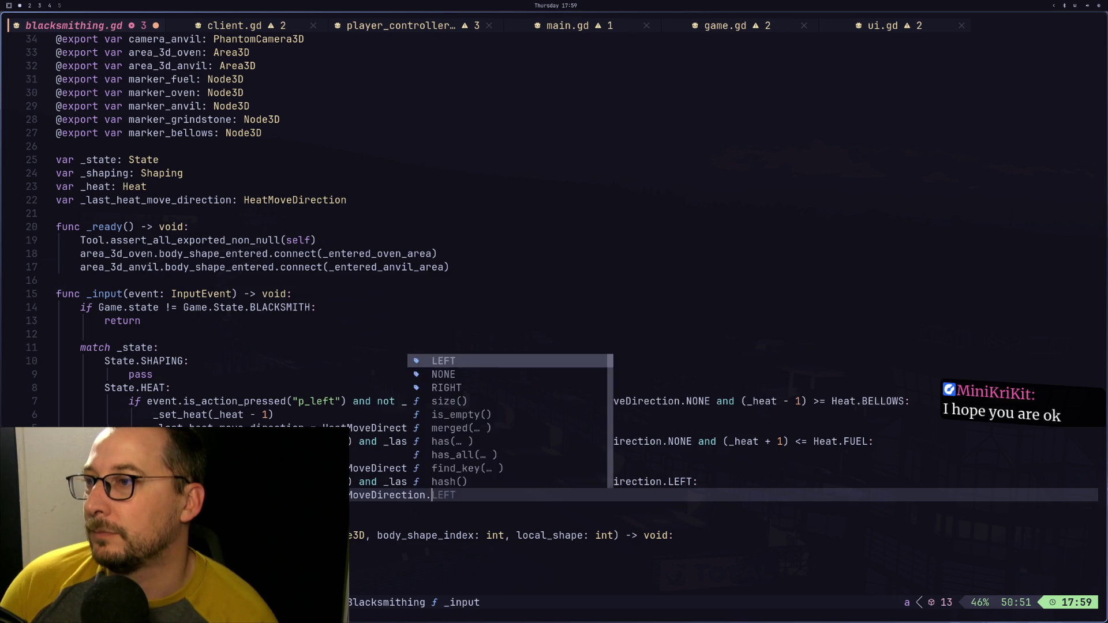
text(NONE)
key(Escape)
- Duplicate the release check for p_right with RIGHT, save, and switch to Godot
key(g)
key(k)
key(y)
key(j)
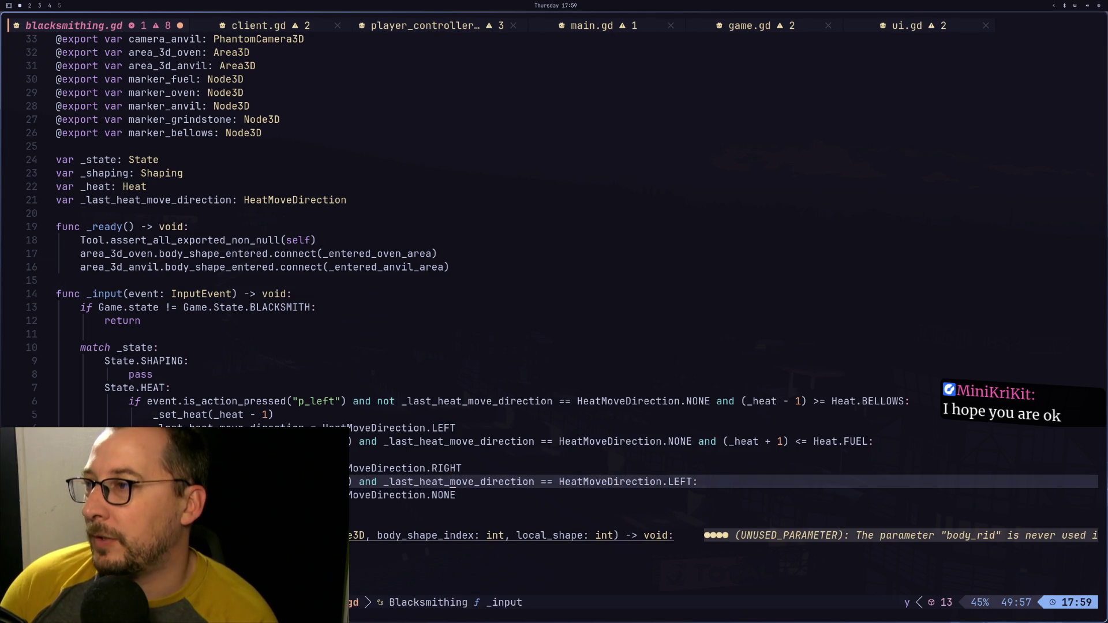
key(j)
key(p)
key(l)
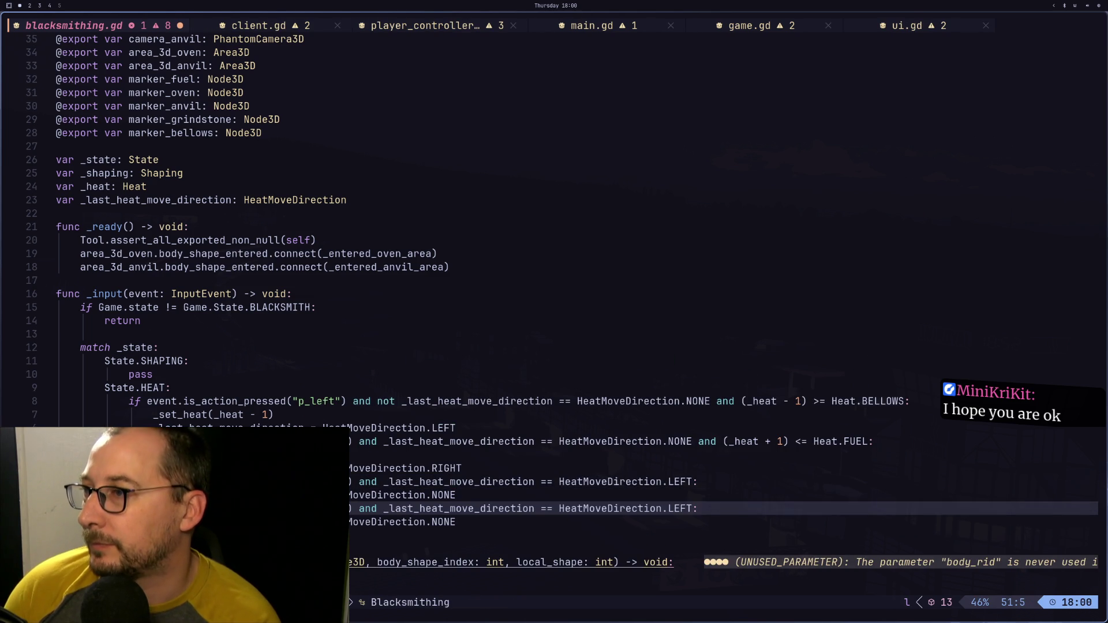
key(l)
key(l)
key(l)
text(ciwp_right)
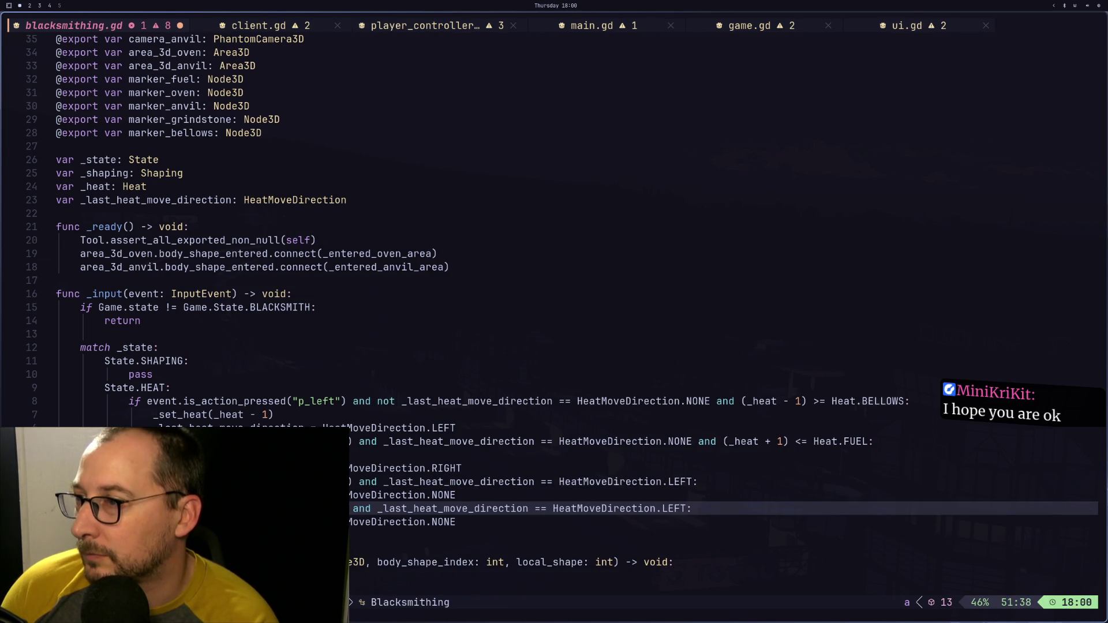
key(Escape)
key(l)
key(l)
key(l)
key(l)
key(l)
key(l)
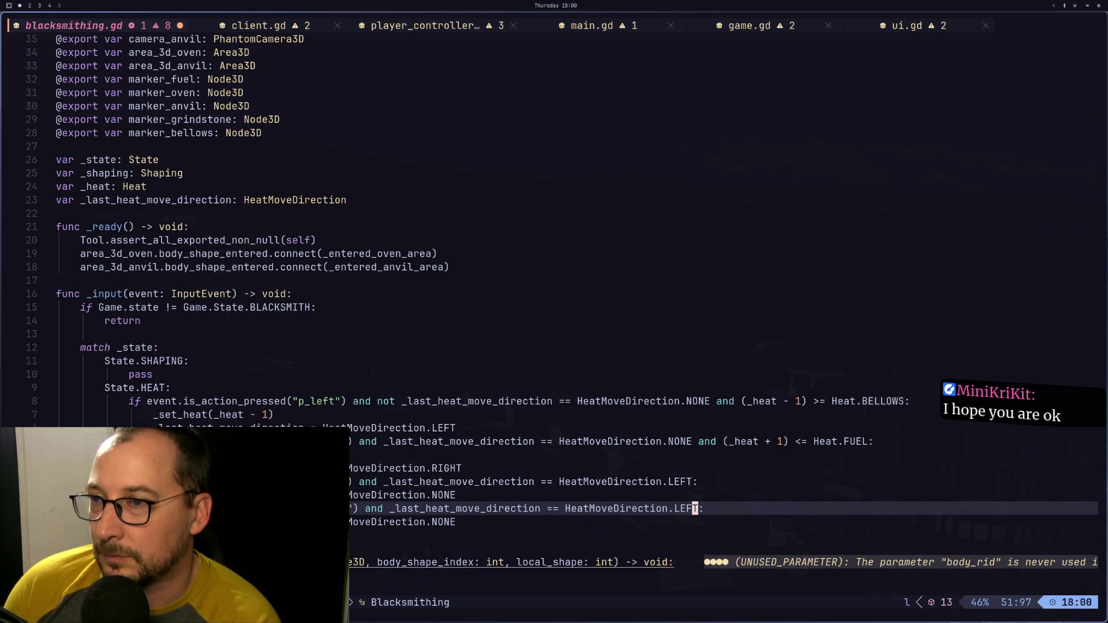
key(a)
key(BackSpace)
key(BackSpace)
key(BackSpace)
text(RIGHT)
key(Escape)
key(colon)
key(super+2)
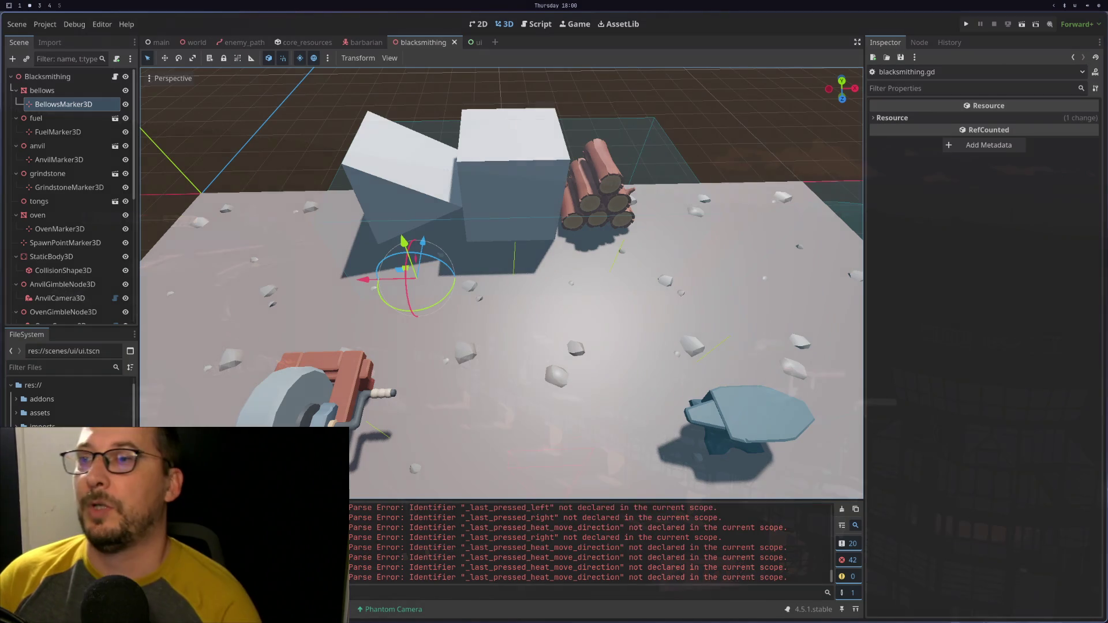
- Run the Godot project to test the script, then return to Neovim
click(967, 24)
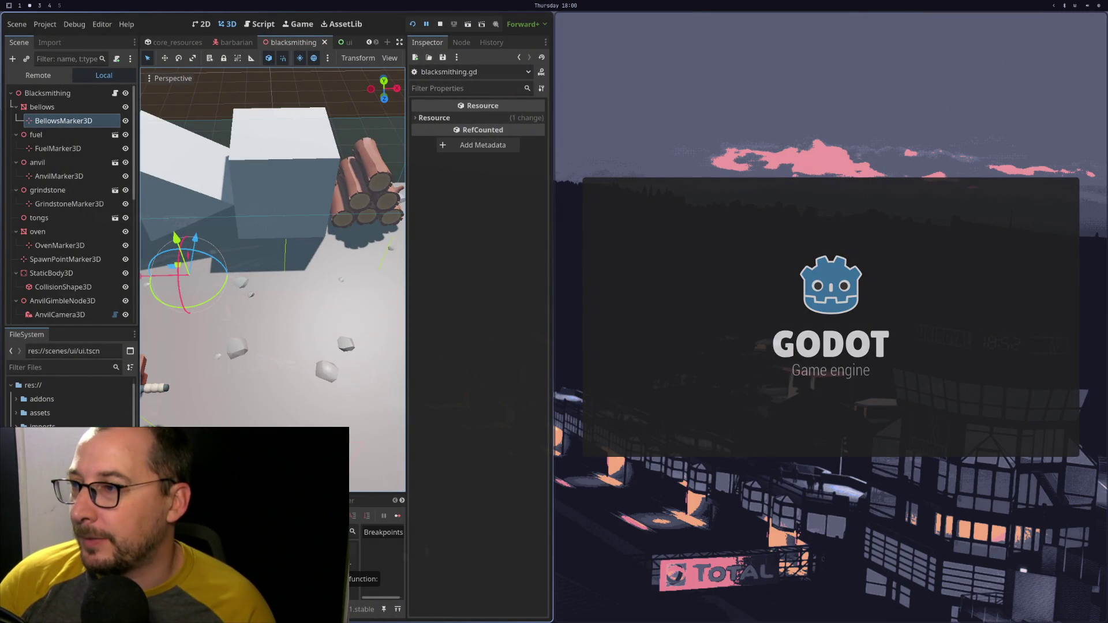
key(super+1)
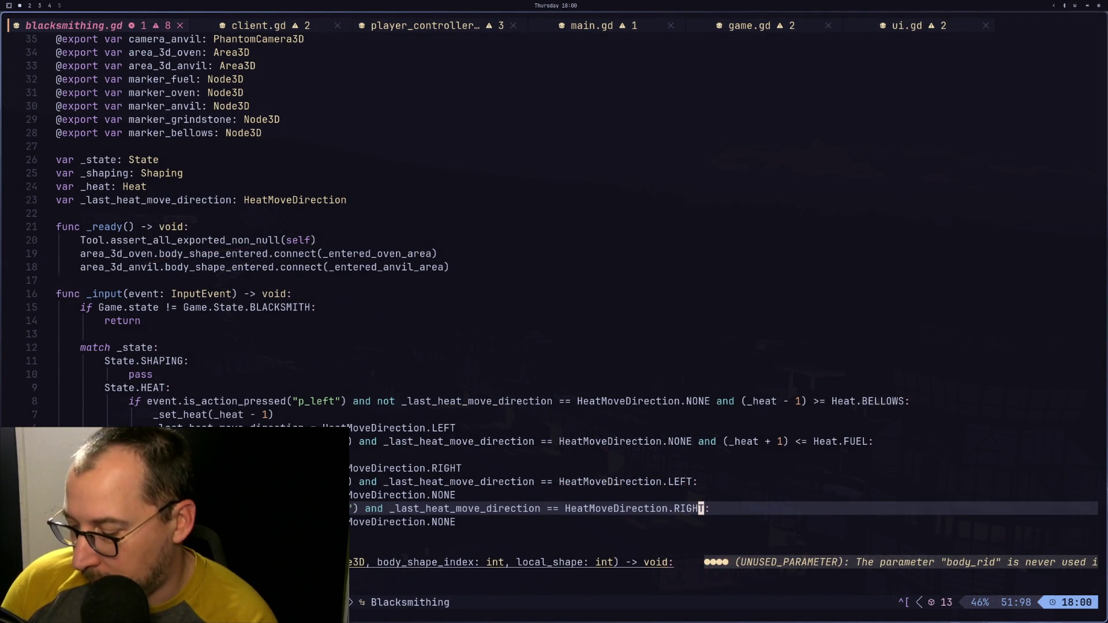
- On line 82, rename _last_pressed_heat_move_direction to _last_heat_move_direction
key(shift+g)
key(h)
key(k)
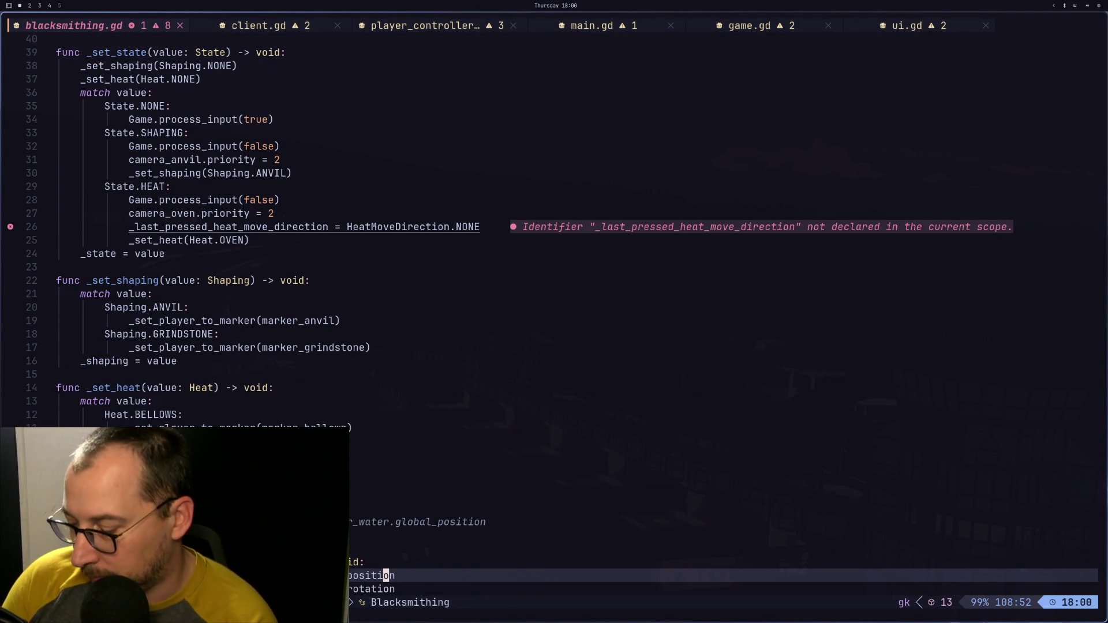
key(8)
key(2)
key(g)
key(g)
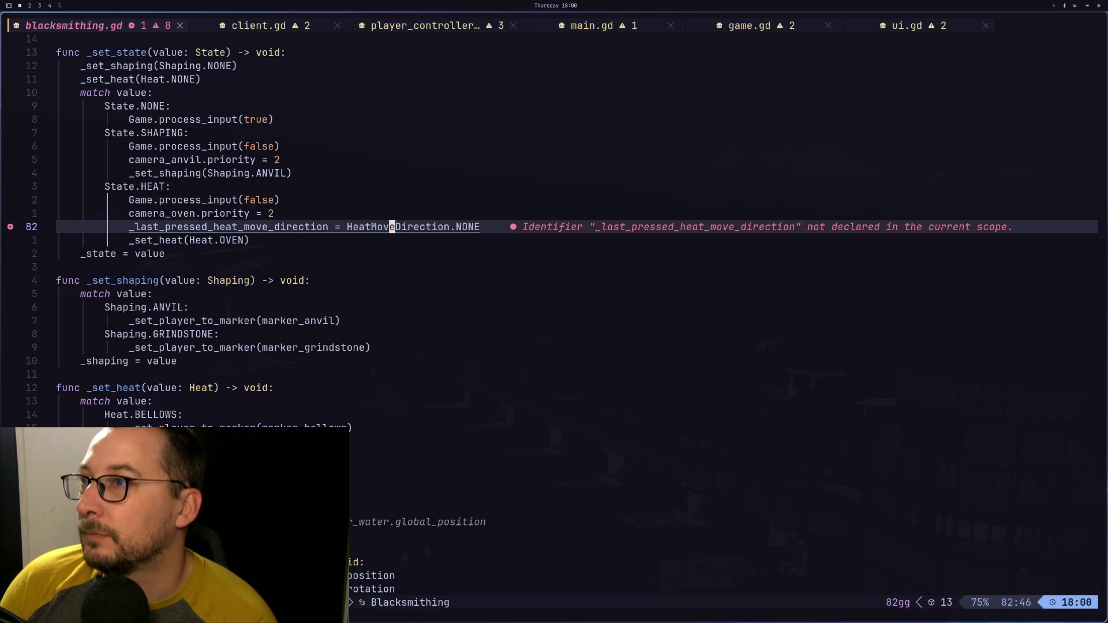
key(h)
key(h)
key(h)
key(i)
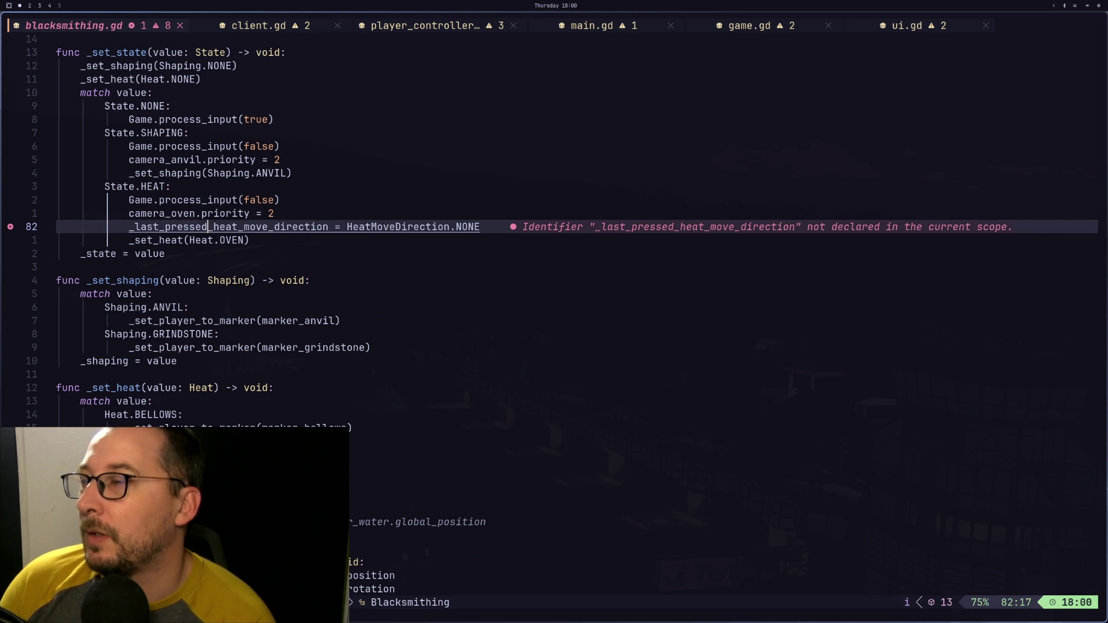
key(BackSpace)
key(BackSpace)
key(BackSpace)
key(Escape)
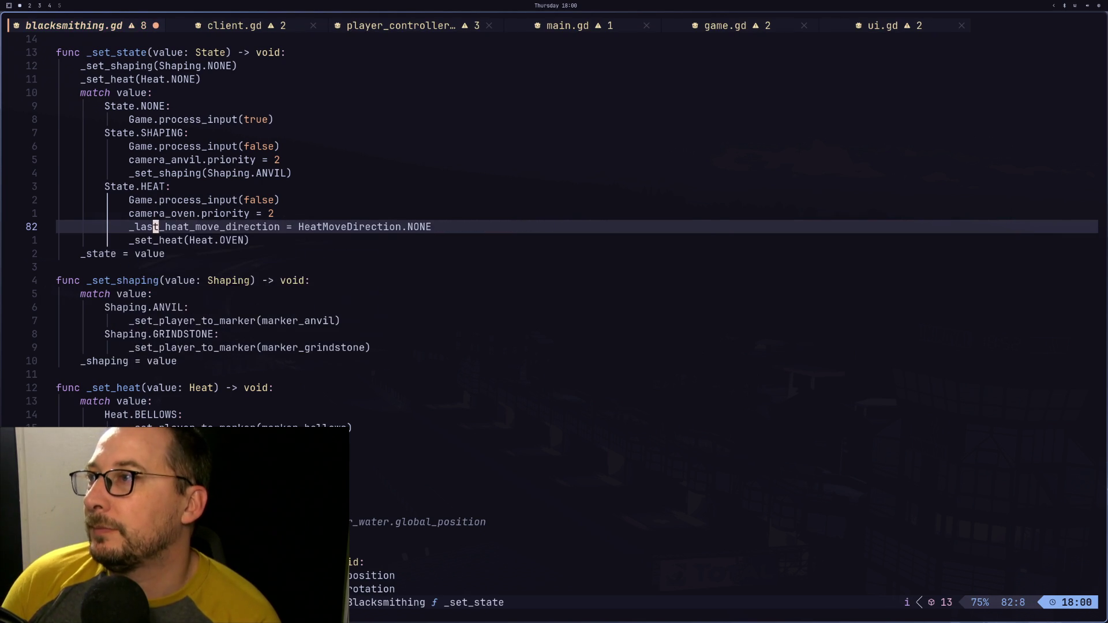
- Glance at client.gd, then save blacksmithing.gd and switch to the Godot editor
key(shift+l)
key(shift+h)
key(j)
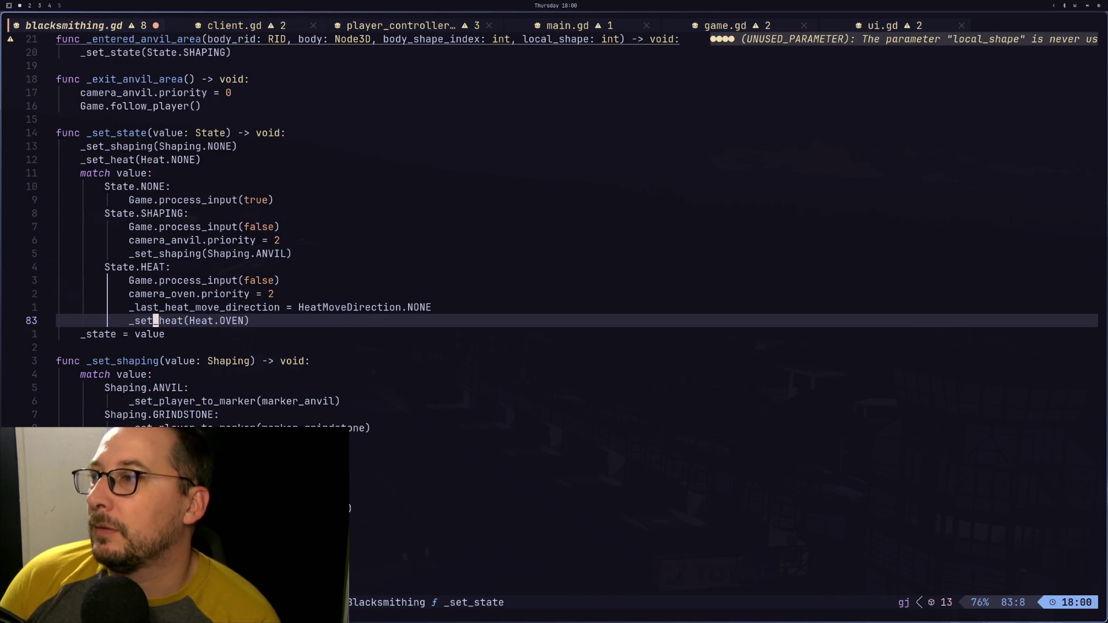
key(j)
key(j)
key(j)
key(k)
key(k)
key(k)
text(:w)
key(Return)
key(super+2)
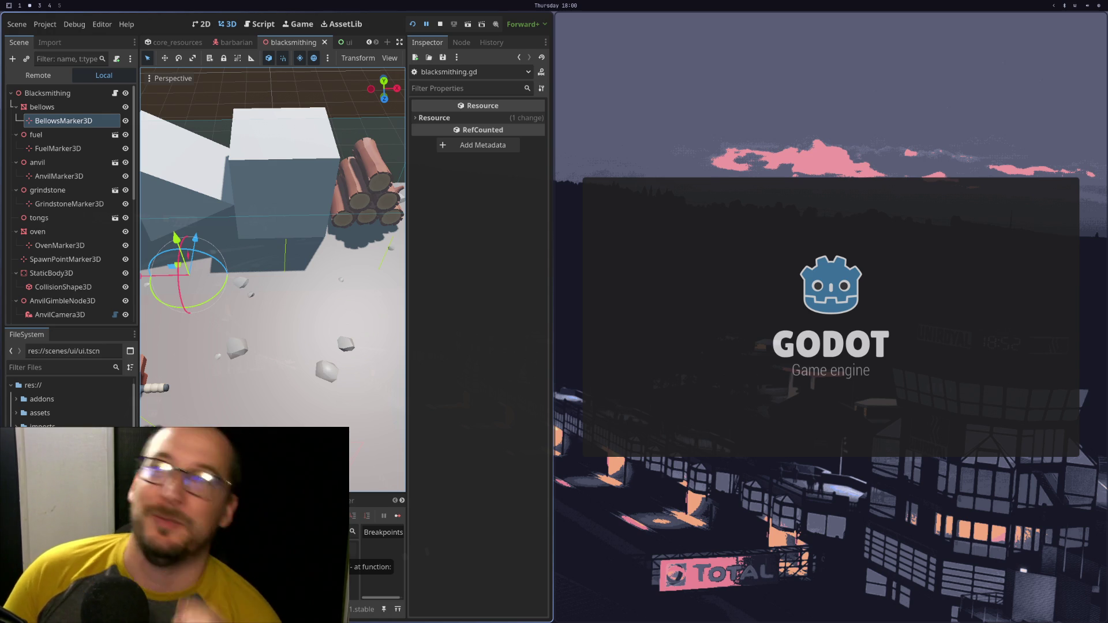
- Stop and relaunch the game with the fixed script, then return to Neovim
click(440, 24)
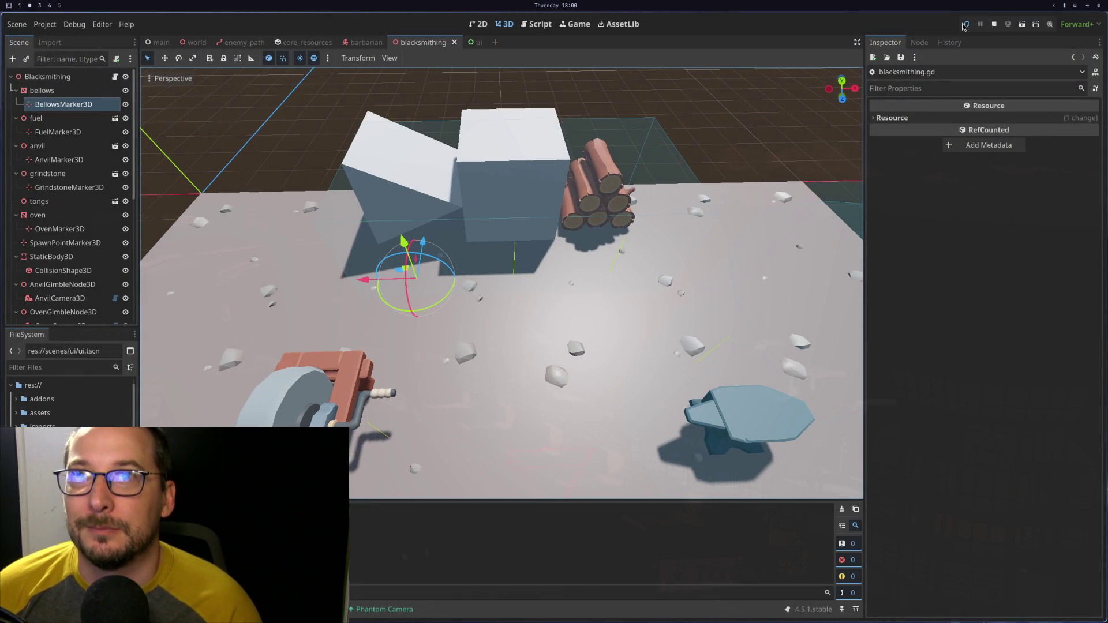
click(965, 24)
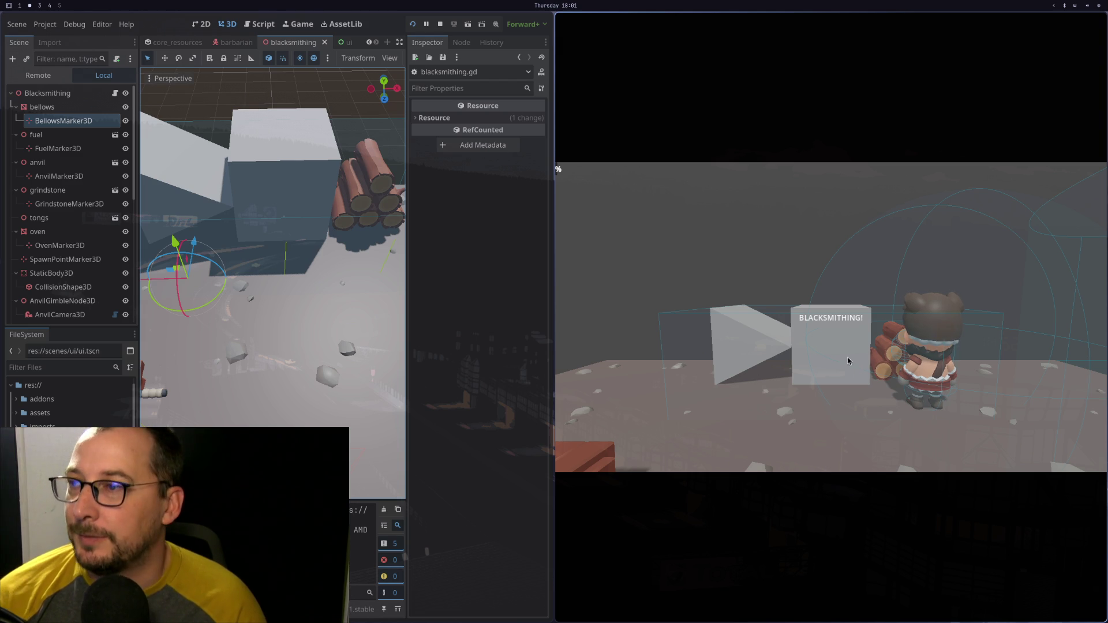
key(super+1)
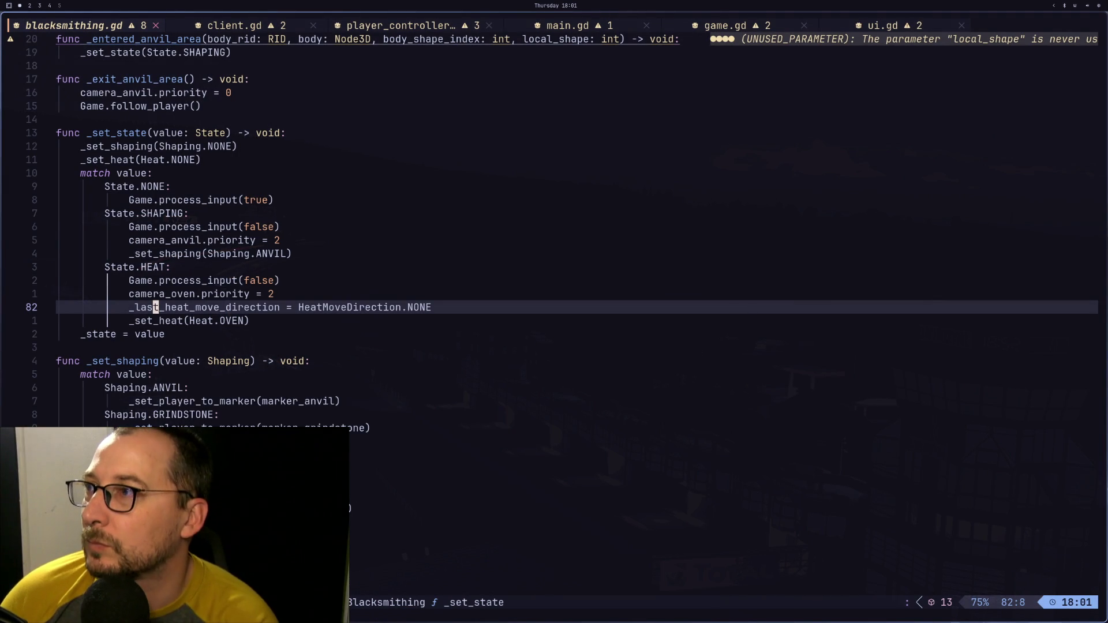
- Review the HEAT branch and the p_left release condition in _input
key(k)
key(k)
key(k)
key(k)
key(k)
key(k)
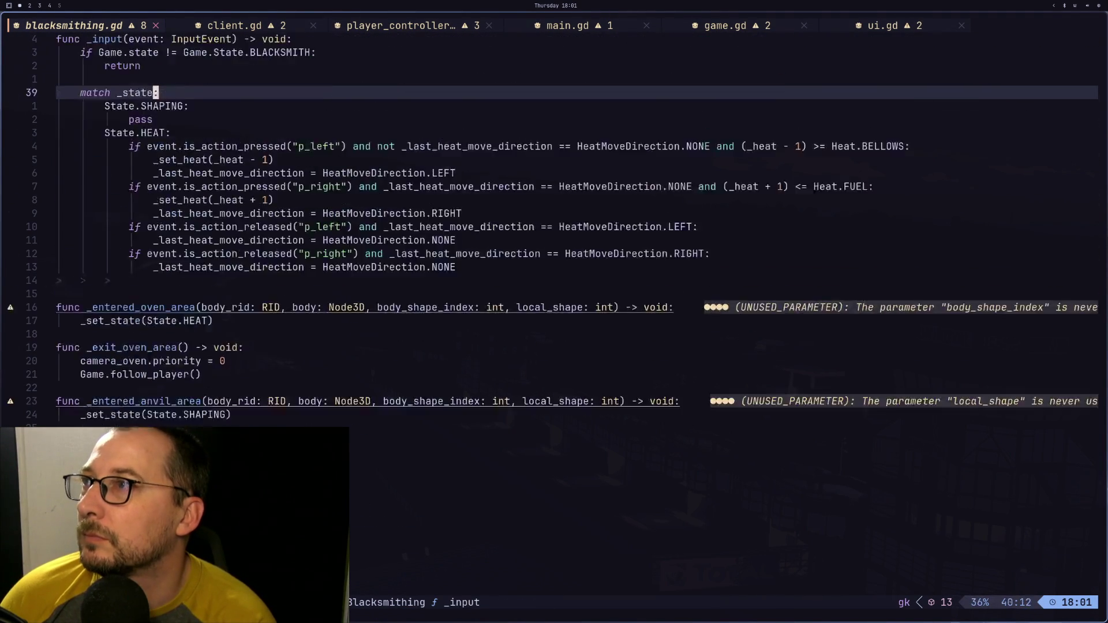
key(j)
key(j)
key(j)
key(j)
key(j)
key(j)
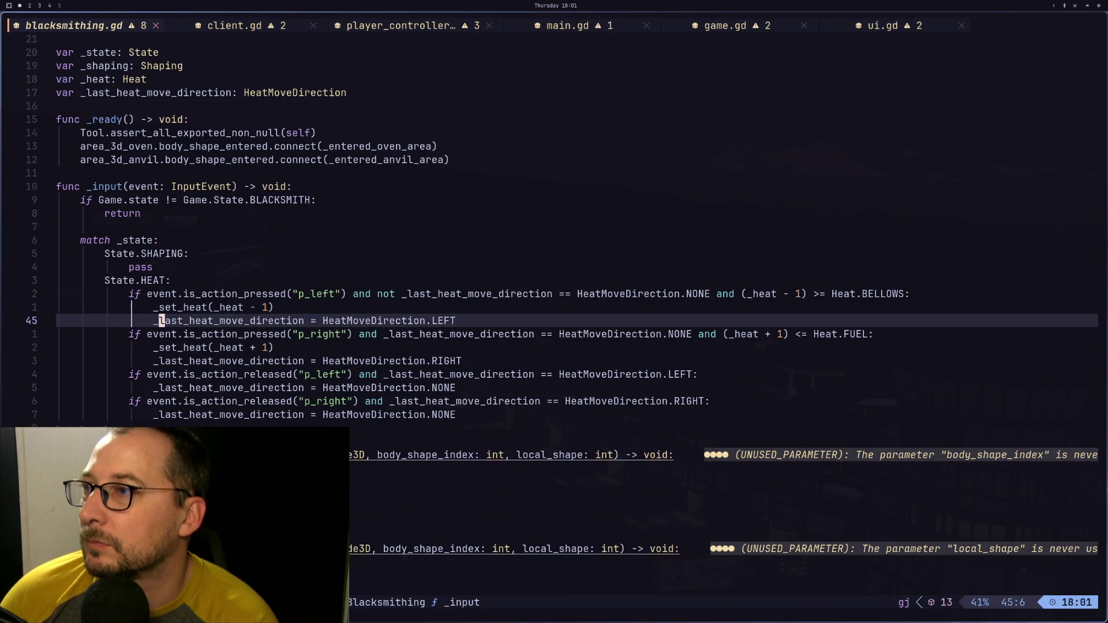
key(k)
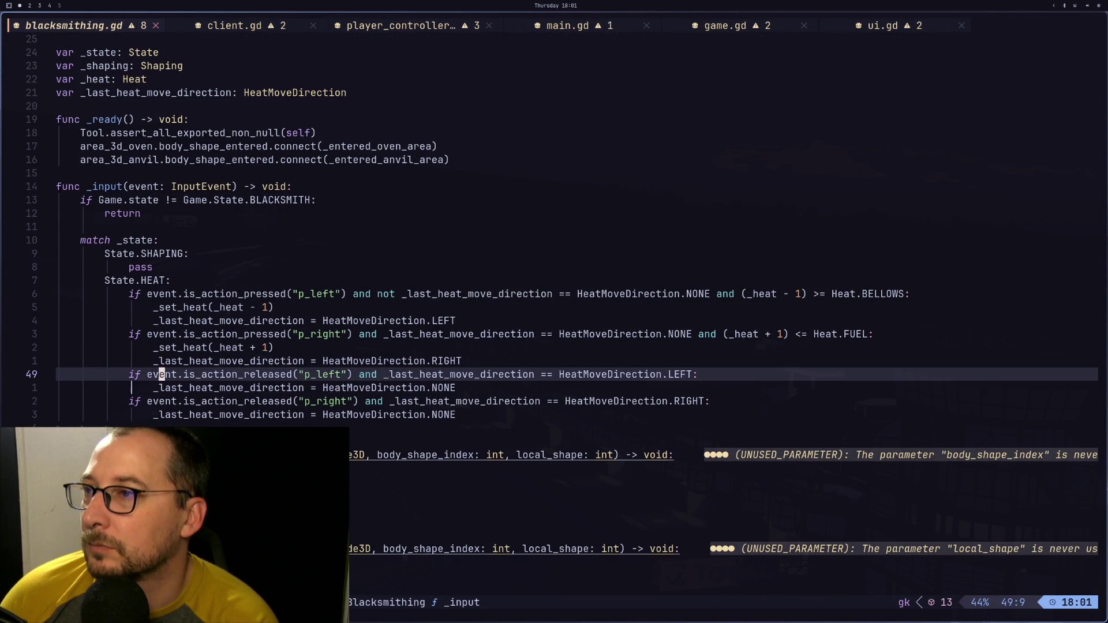
key(l)
key(f)
key(parenright)
key(t)
key(underscore)
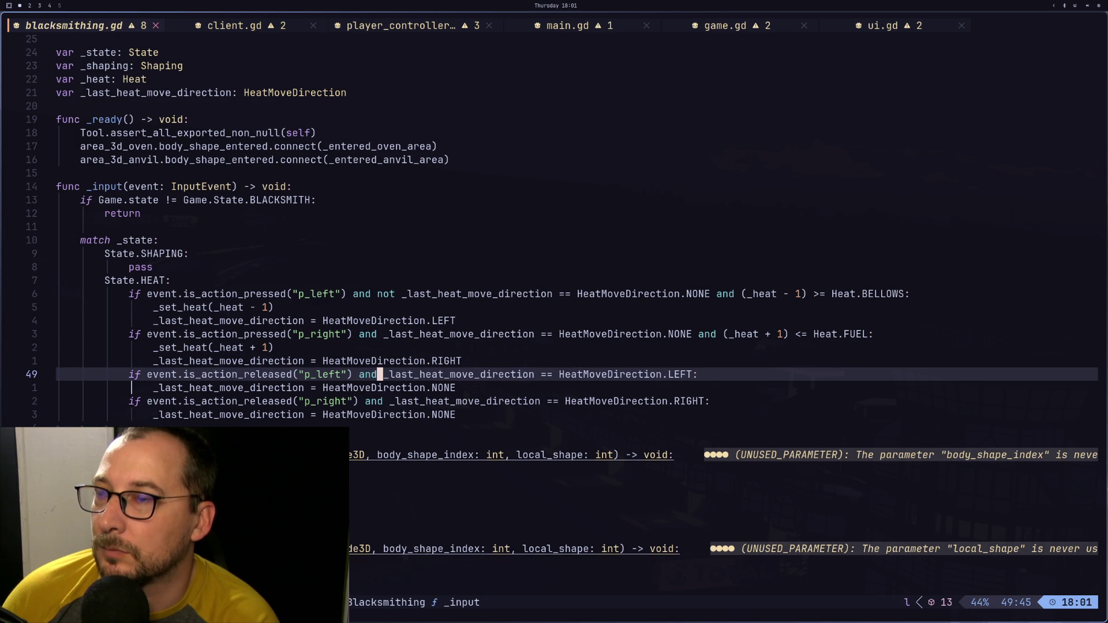
- Check the running game, then open new blank lines below _ready
key(super+2)
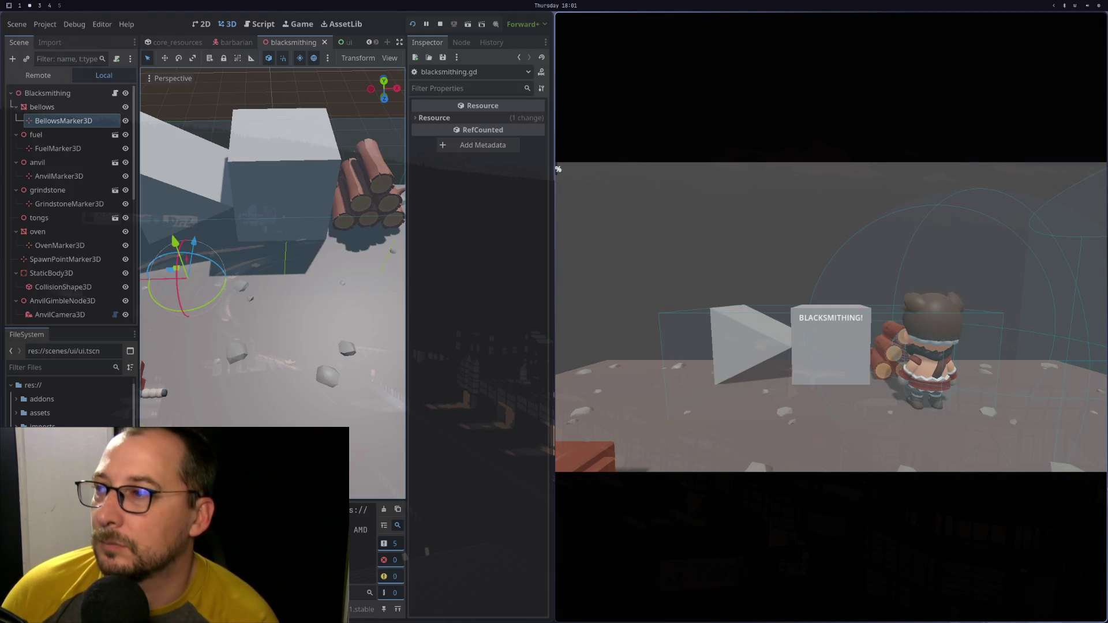
key(super+1)
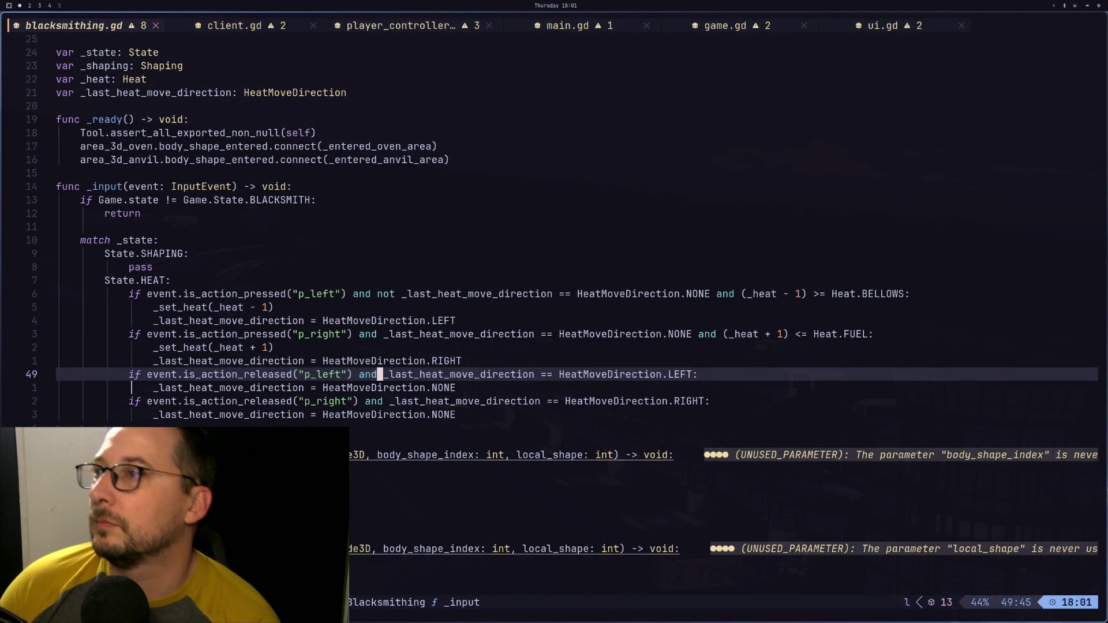
key(k)
key(k)
key(k)
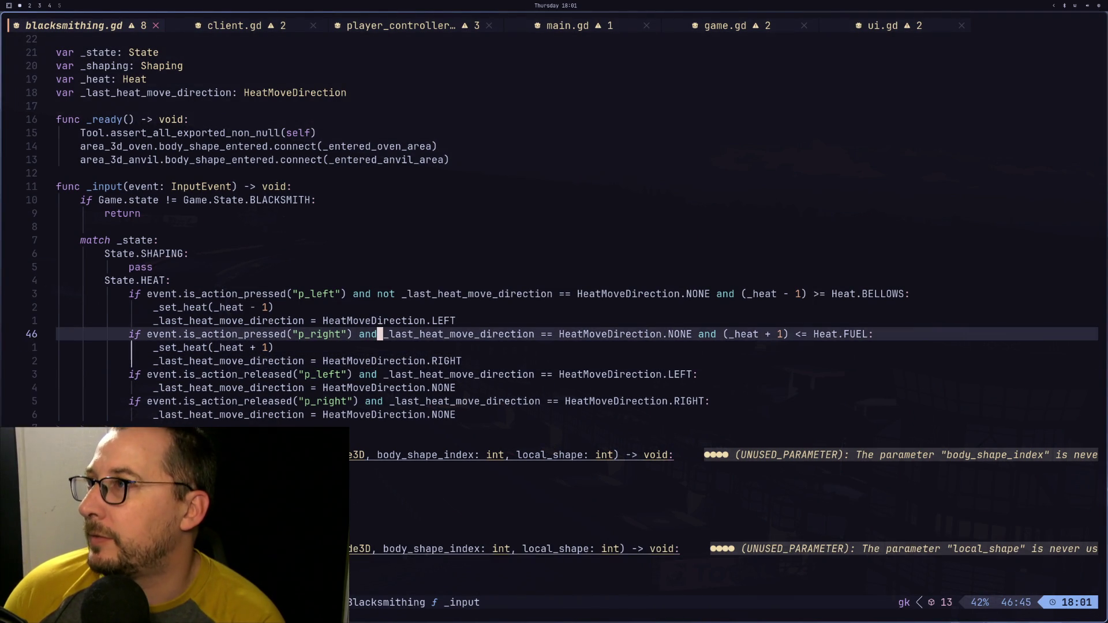
key({)
key({)
key(k)
key(j)
key(j)
key(j)
key(j)
key(o)
key(Return)
- Write func _process containing print(_last_heat_move_direction), save it, and switch to Godot
text(un)
key(BackSpace)
text(c _p)
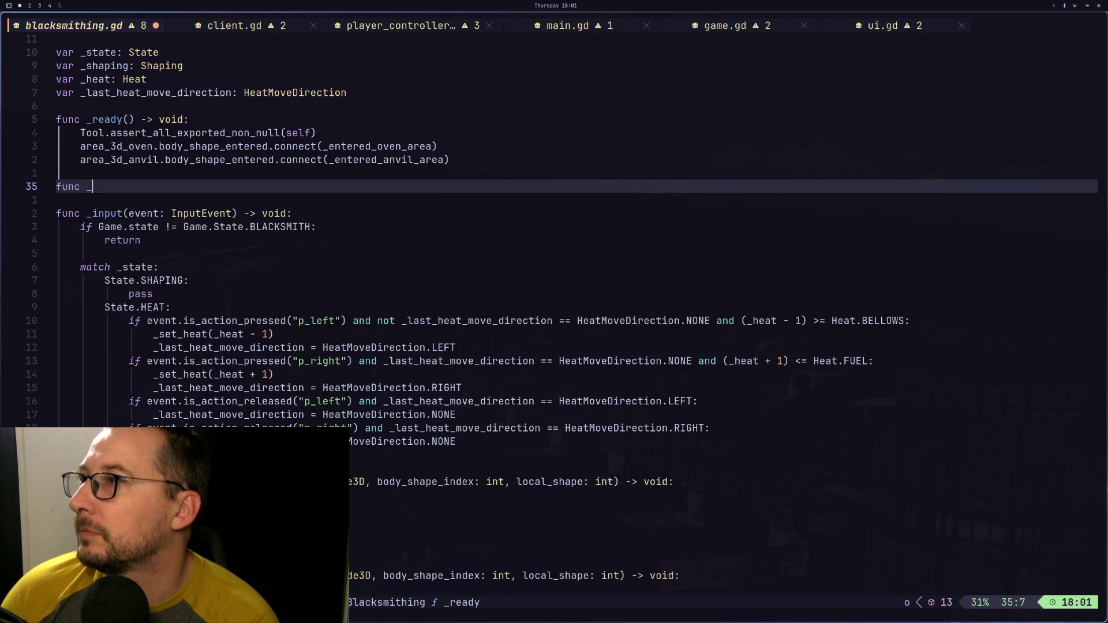
text(\)
text(r)
key(Return)
key(Return)
text(print())
key(BackSpace)
text(_las)
key(Return)
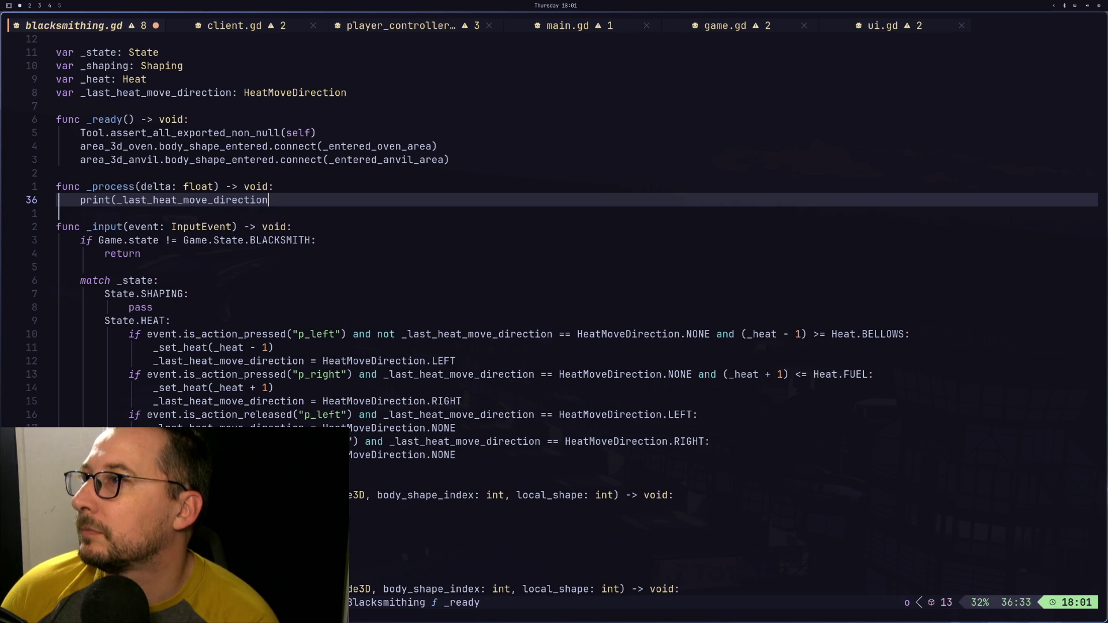
key(Escape)
key(super+2)
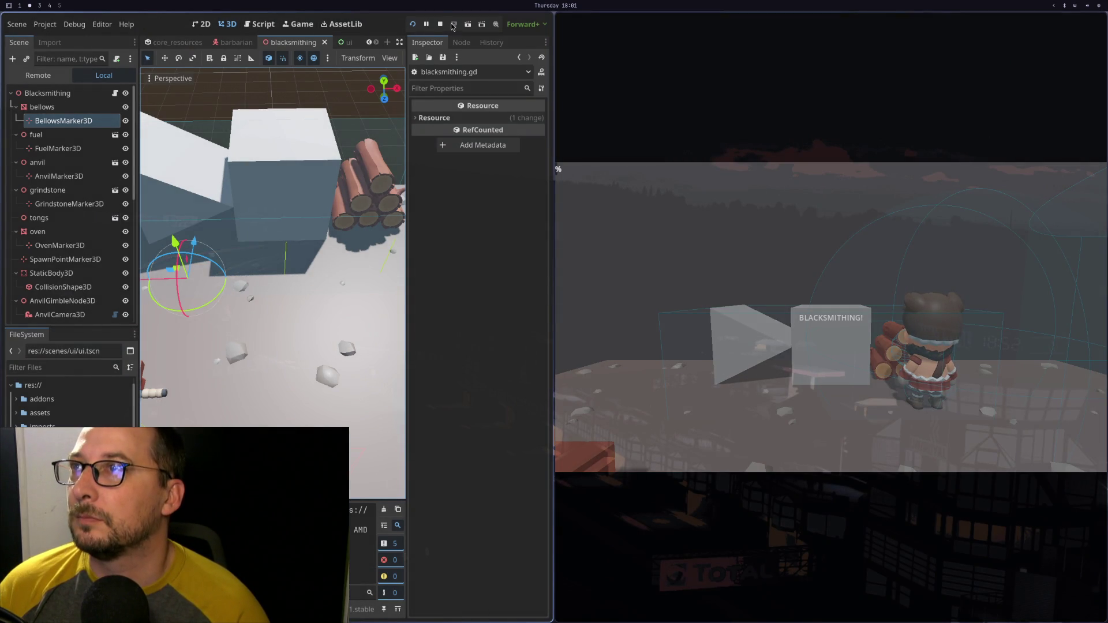
- Stop the game, relaunch it and walk to the log pile, stop it, and return to Neovim
click(439, 24)
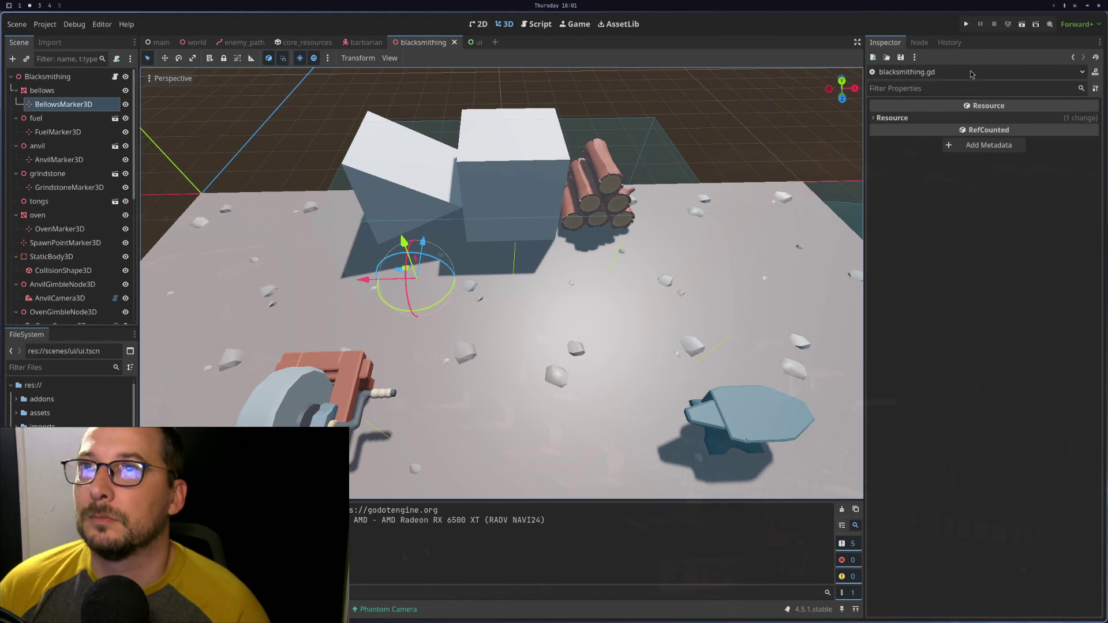
click(966, 24)
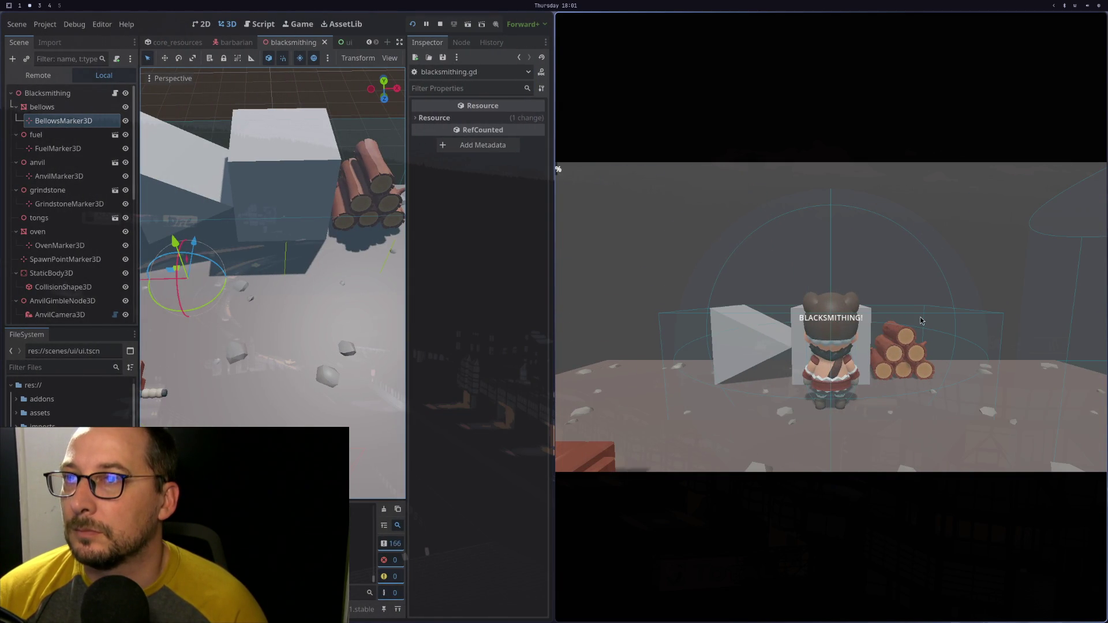
click(922, 321)
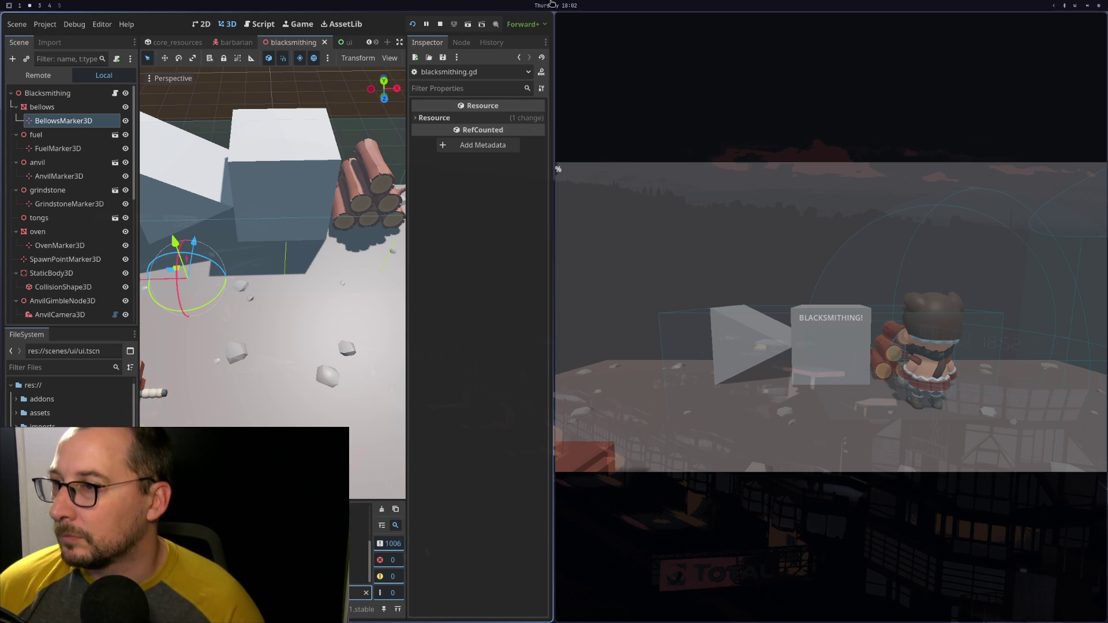
click(440, 24)
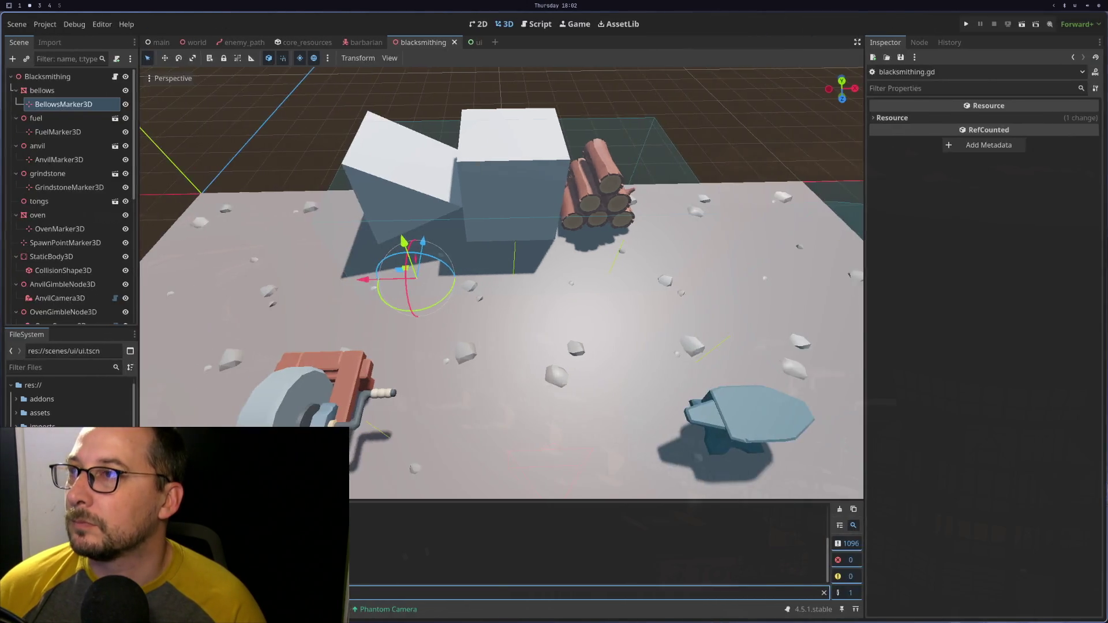
key(super+1)
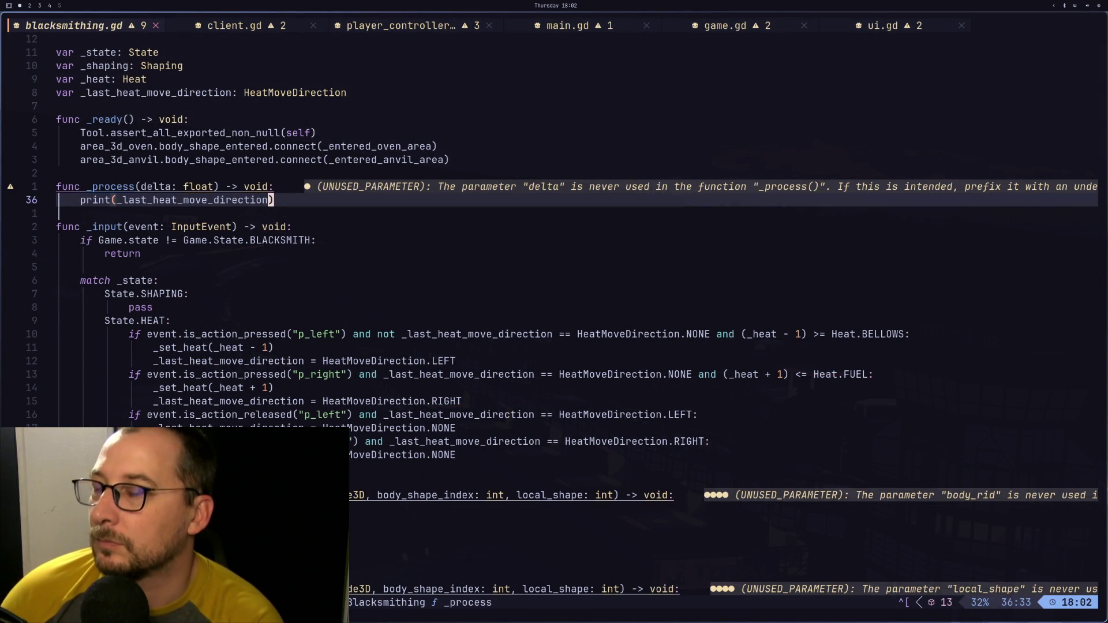
- Replace the line under the p_left release check with a breakpoint statement
key(j)
click(270, 374)
key(j)
key(j)
key(j)
key(k)
key(k)
key(k)
key(k)
key(j)
key(j)
key(j)
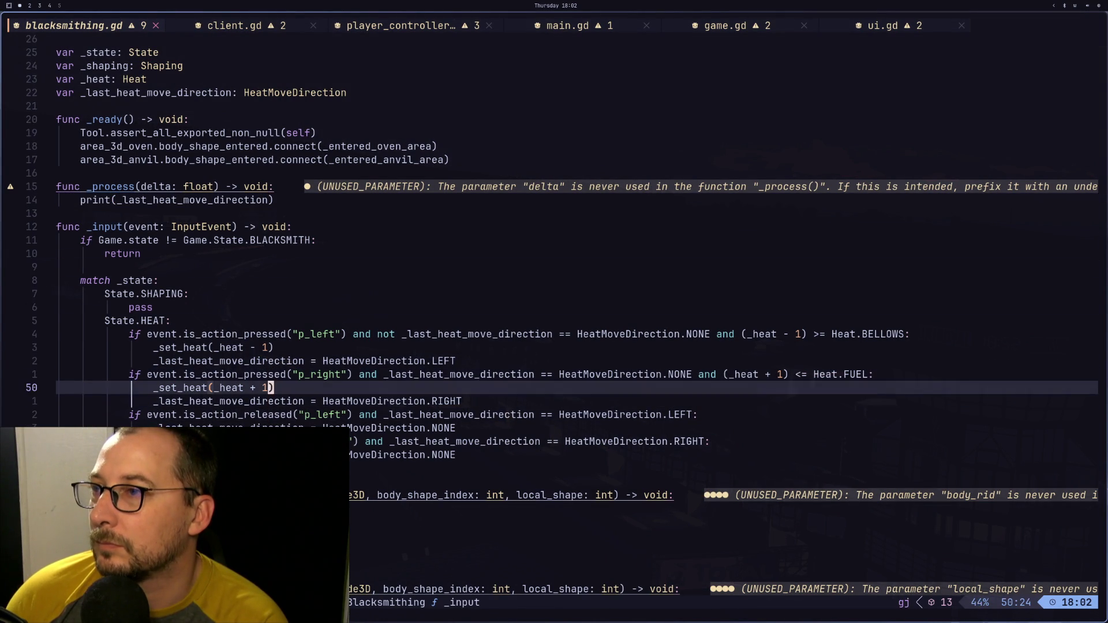
key(j)
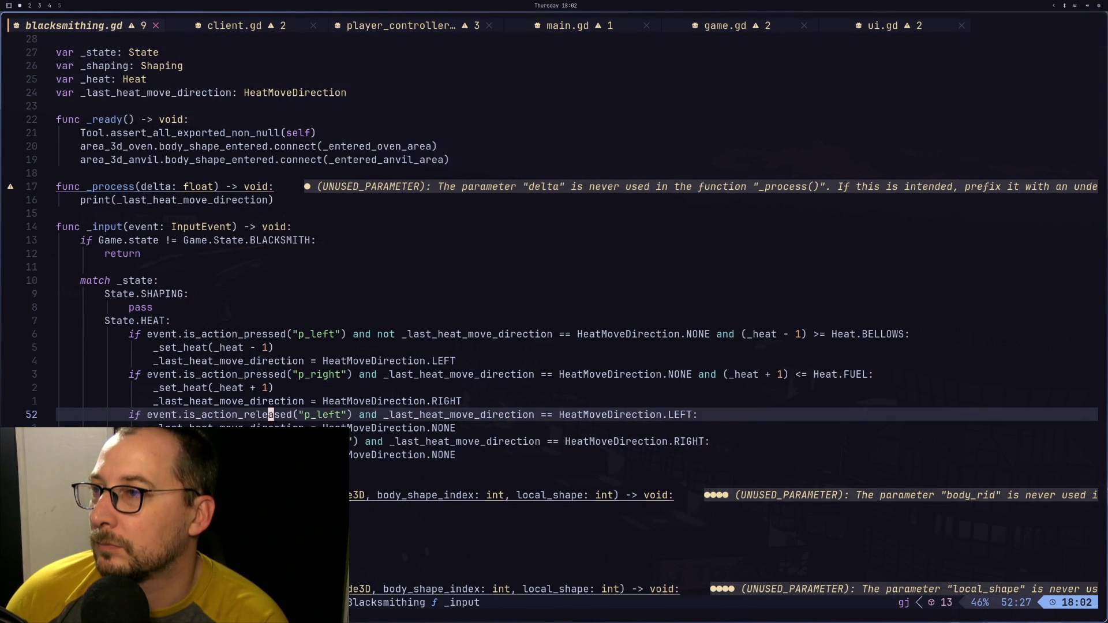
key(k)
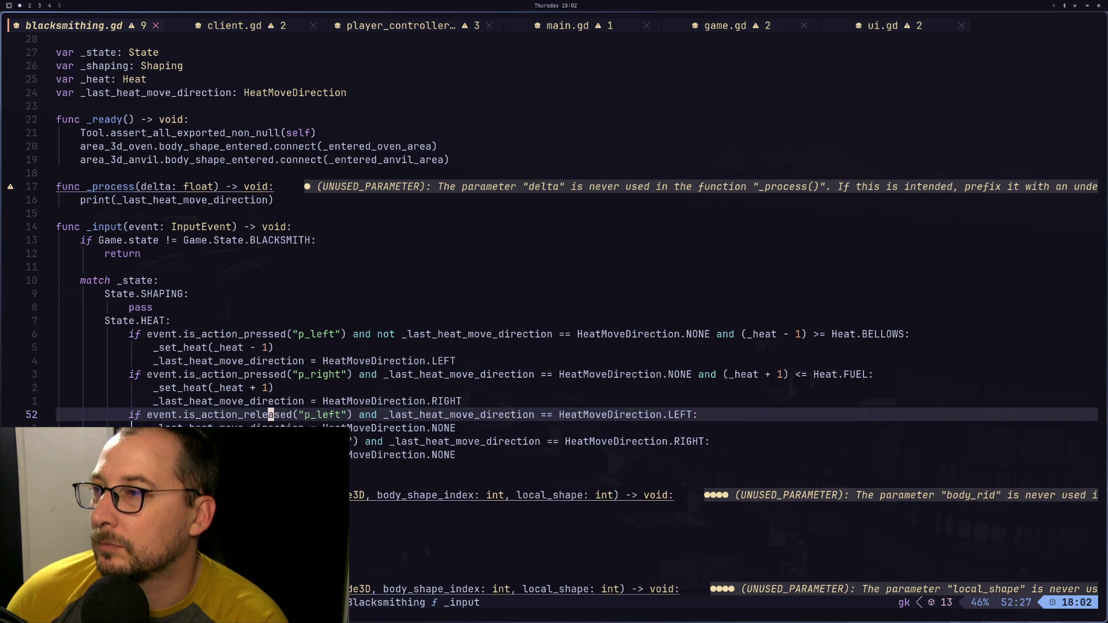
key(j)
key(c)
key(c)
text(bre)
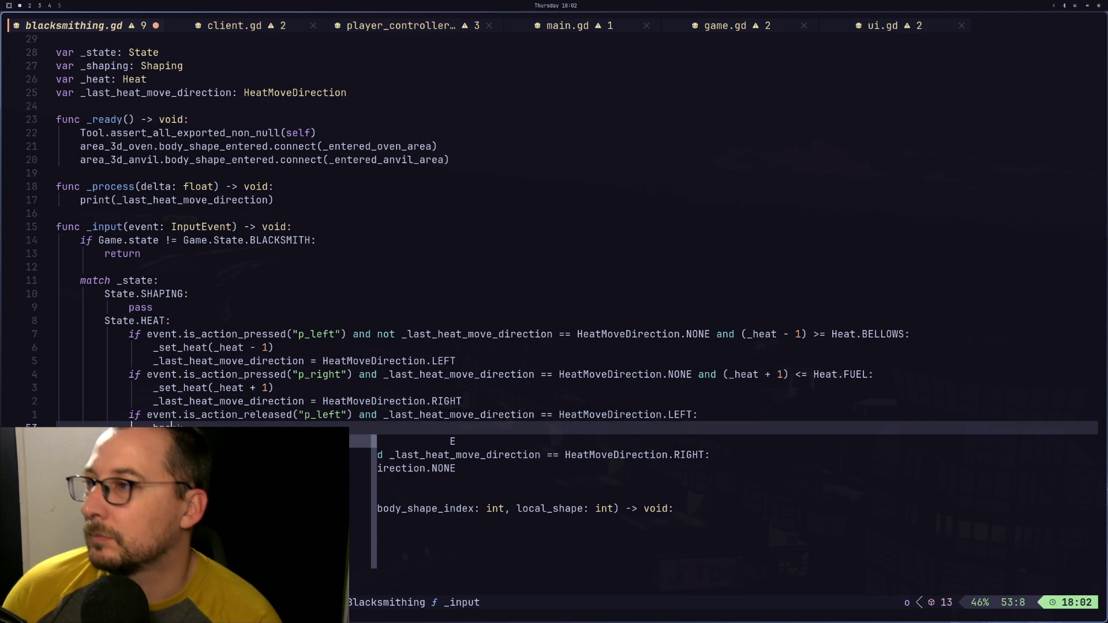
key(Tab)
key(Escape)
- Save blacksmithing.gd with :w and return to the Godot editor
key(j)
key(j)
key(o)
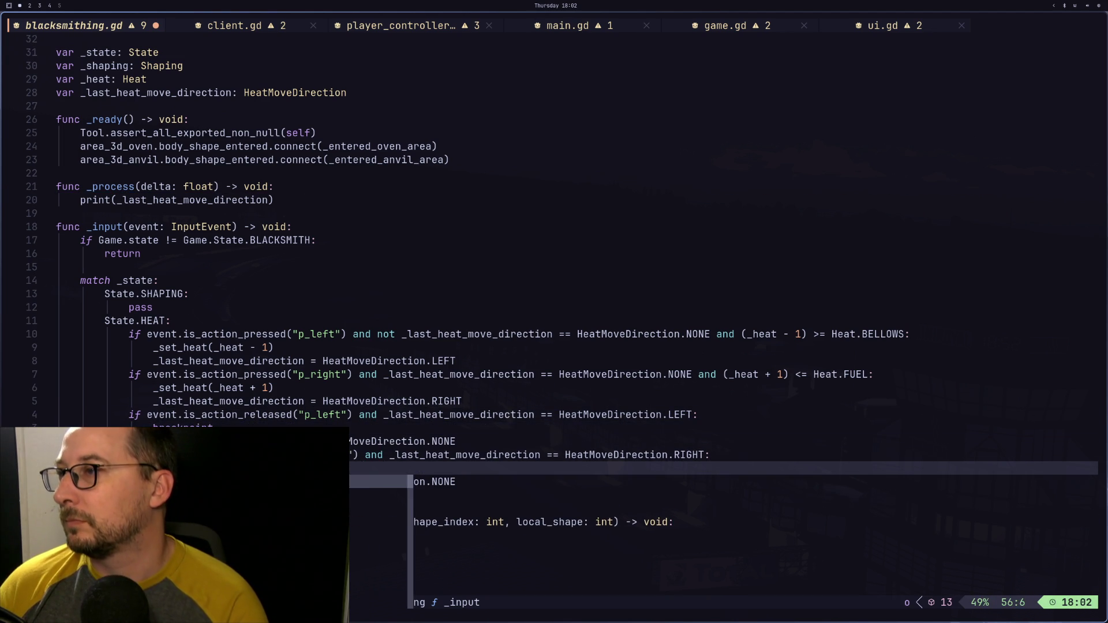
key(Escape)
key(colon)
text(w)
key(Return)
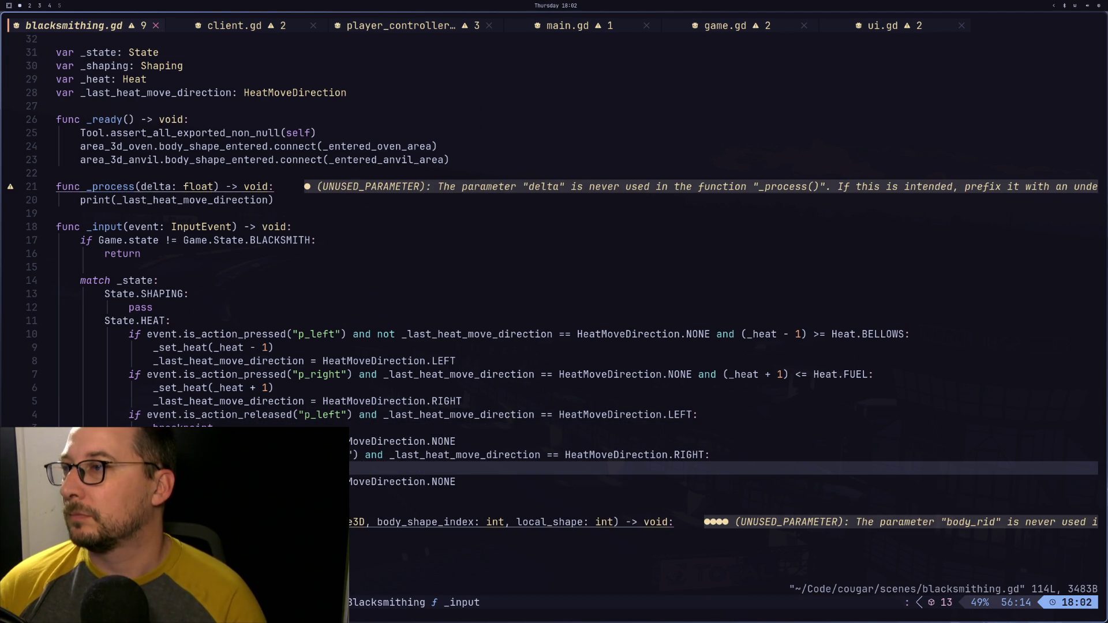
key(super+2)
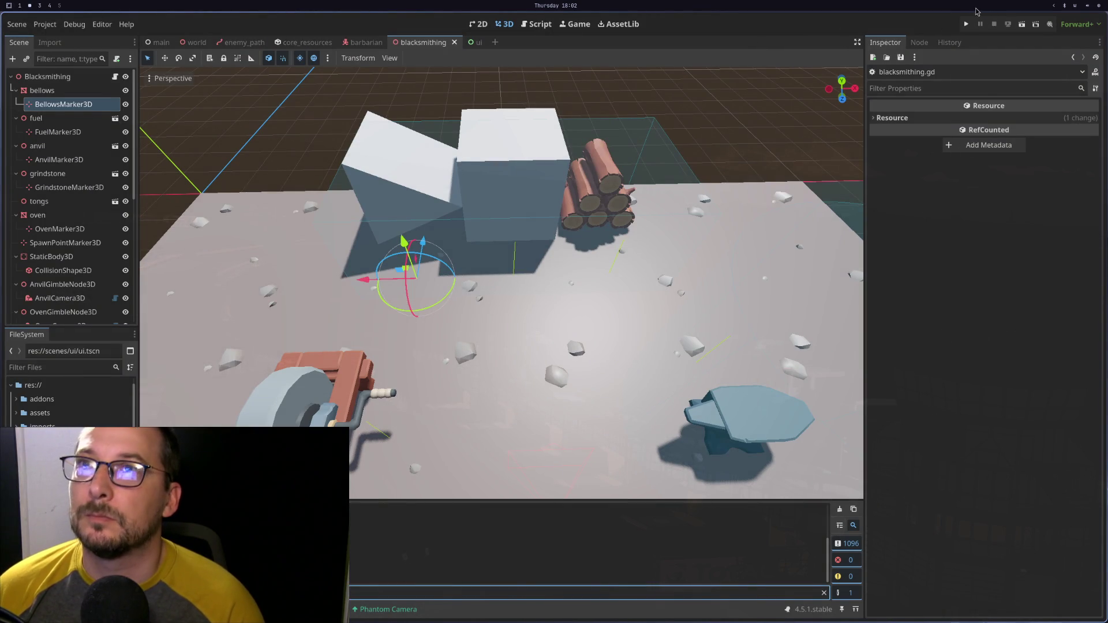
- Run the scene with F6 to hit the breakpoint, stop with F8, and return to Neovim
key(F6)
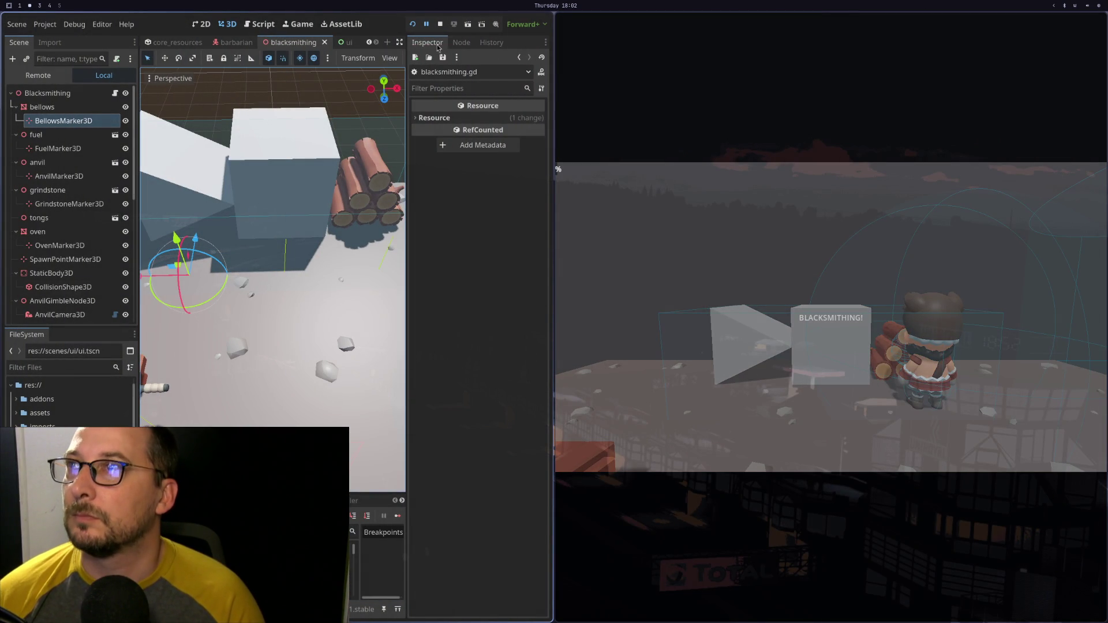
key(F8)
key(super+1)
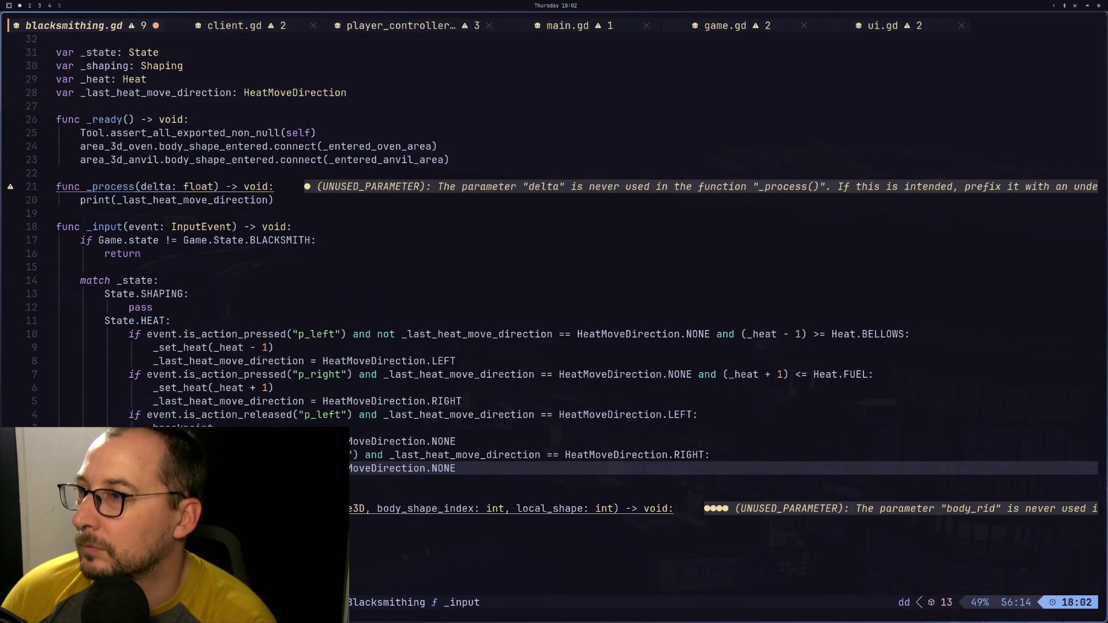
- Delete the breakpoint line and save blacksmithing.gd
key(k)
key(k)
key(k)
key(d)
key(d)
text(:w)
key(Return)
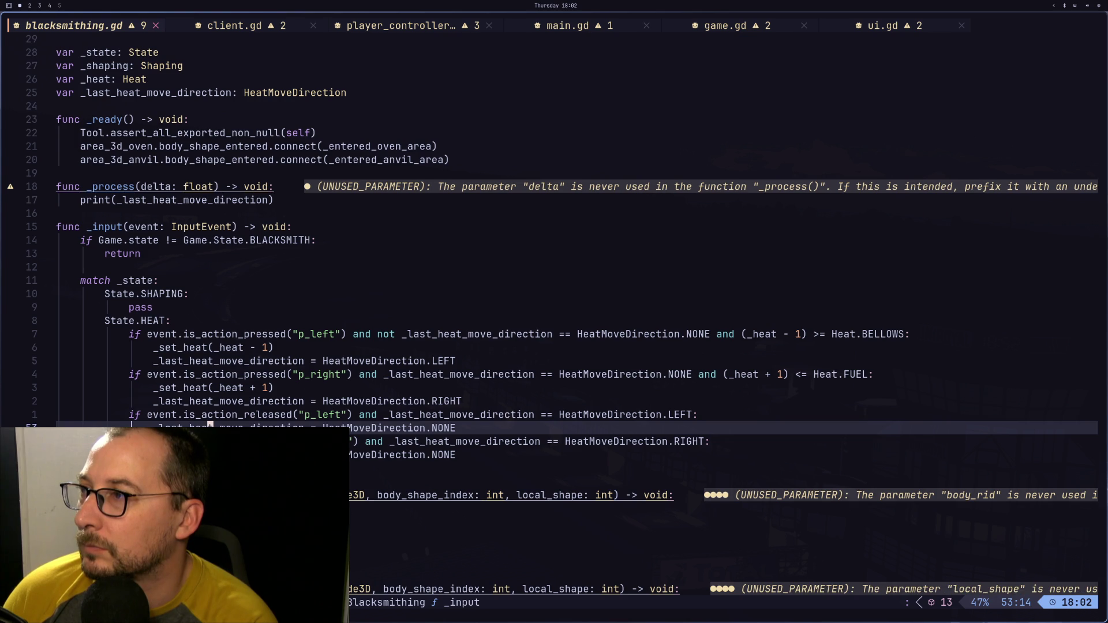
key(k)
key(k)
key(k)
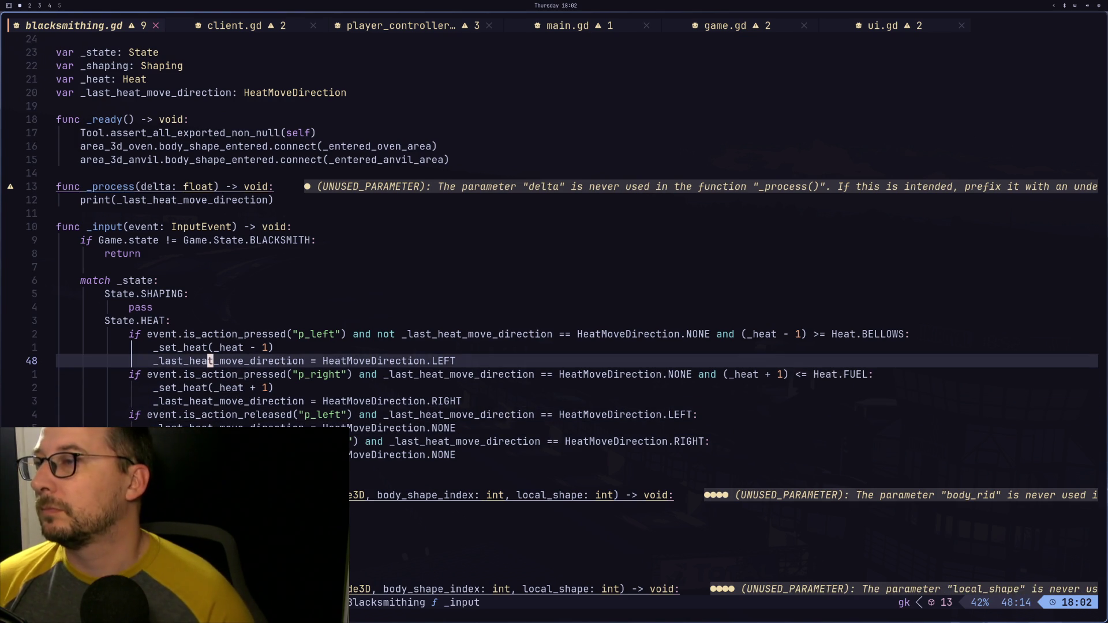
- Run the game in Godot, move the character right to the log pile, then stop it
key(super+2)
click(967, 26)
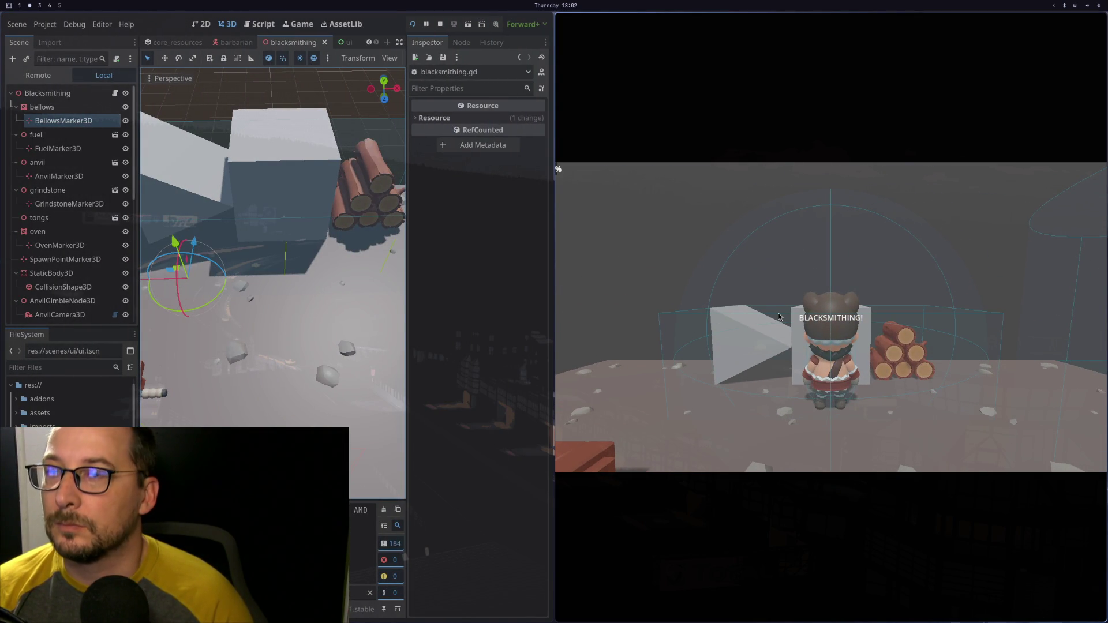
key(Right)
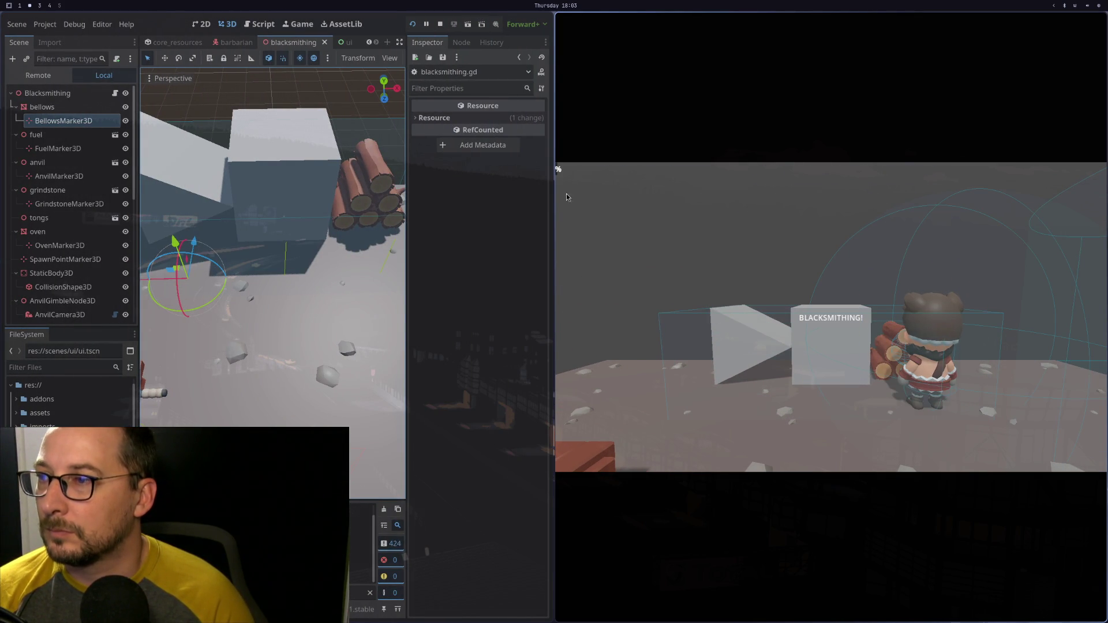
key(F8)
key(super+1)
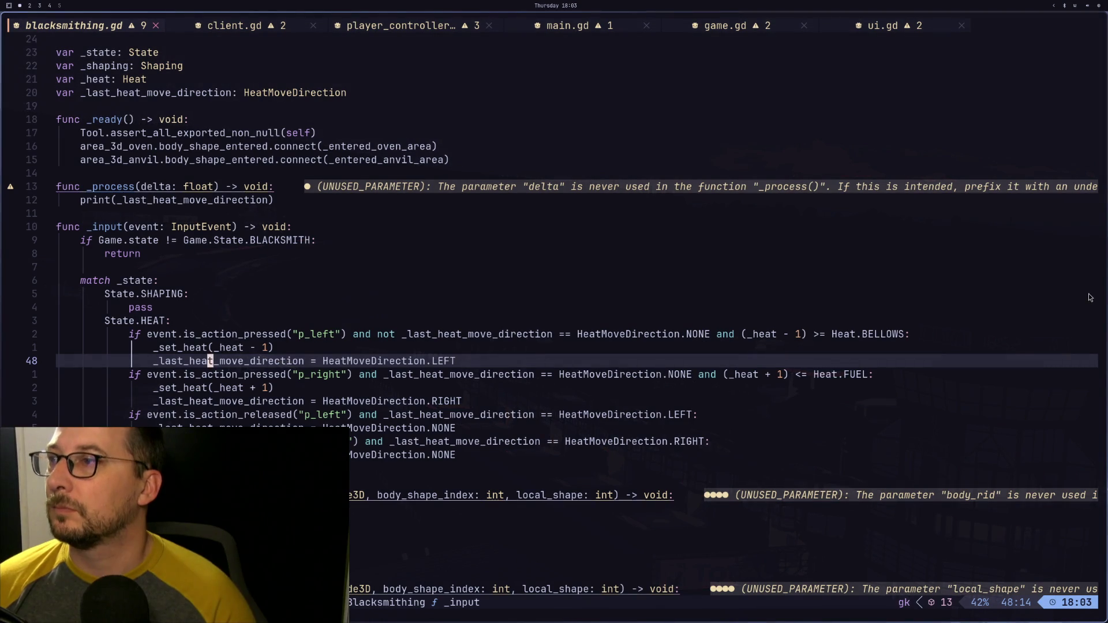
- Delete the debug _process function and save the script
key(k)
key(k)
key(k)
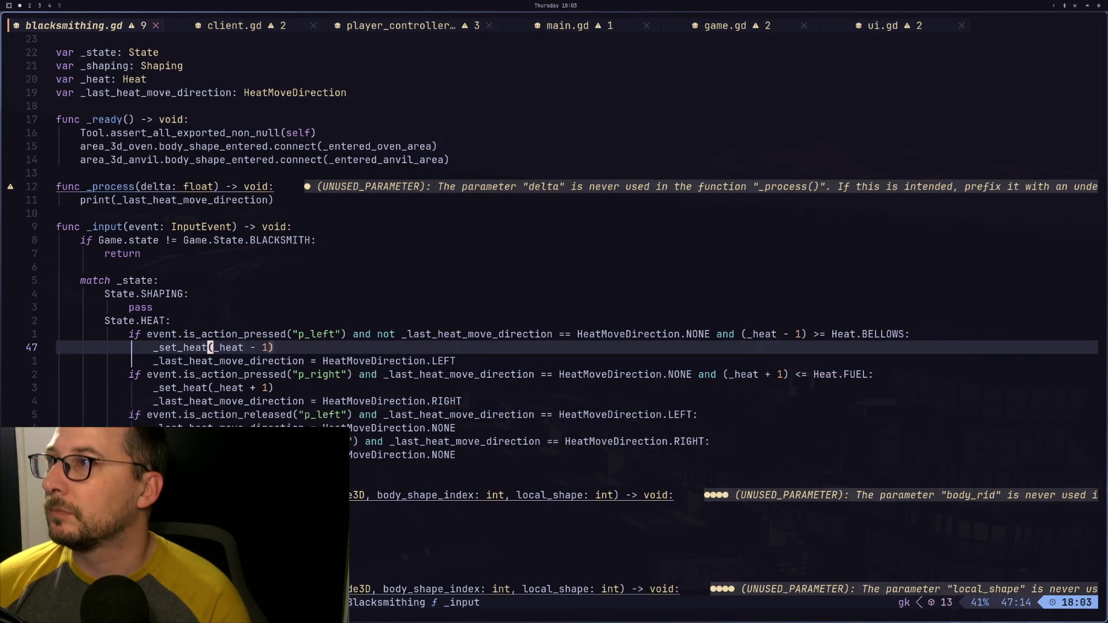
key(d)
key(d)
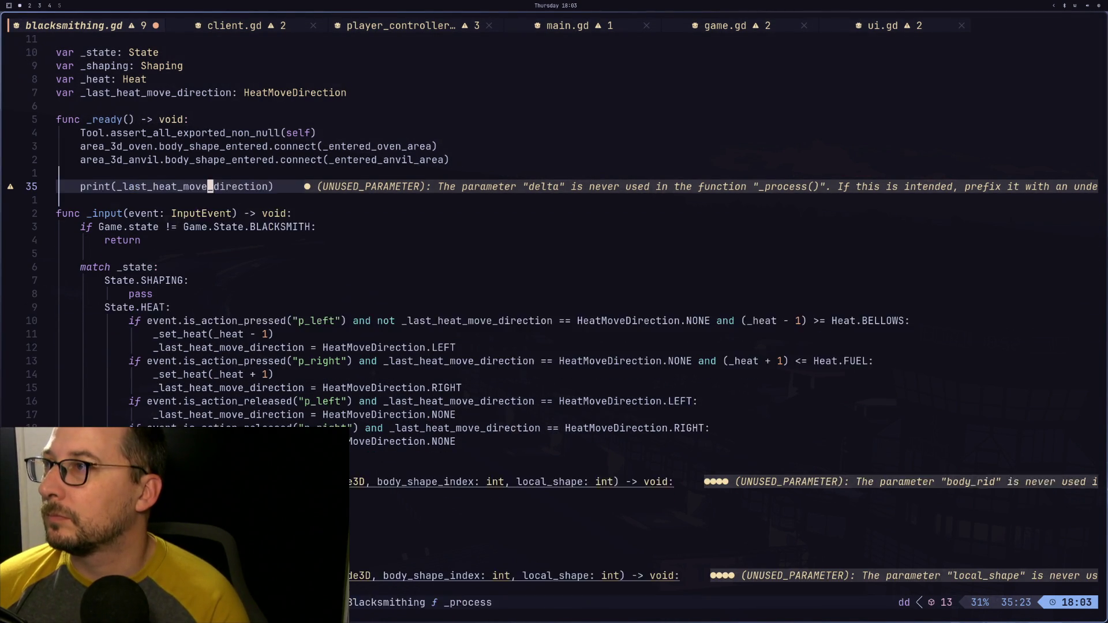
key(d)
key(d)
key(d)
key(d)
text(:w)
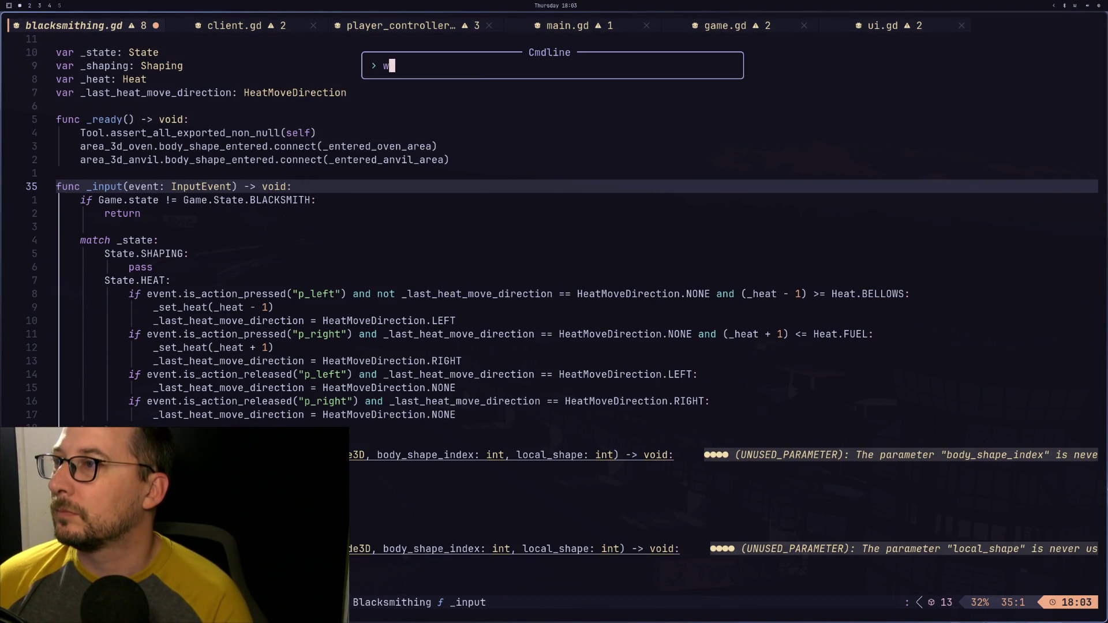
key(Return)
- Add print("left press") and a copied print("right press") in the press branches
key(j)
key(j)
key(j)
key(l)
key(l)
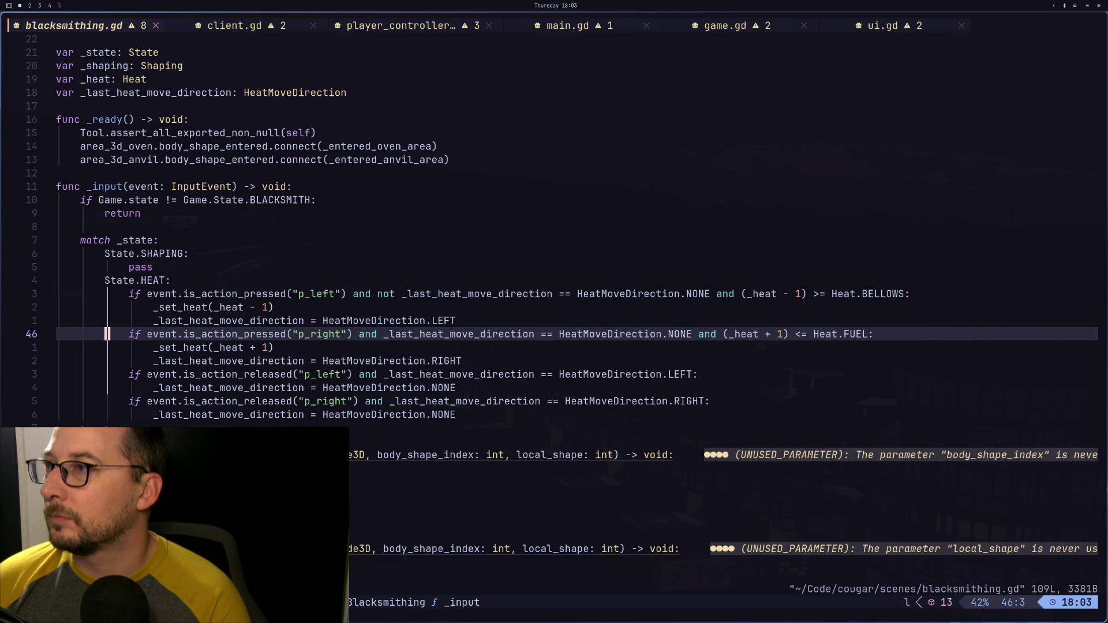
text(Oprint()
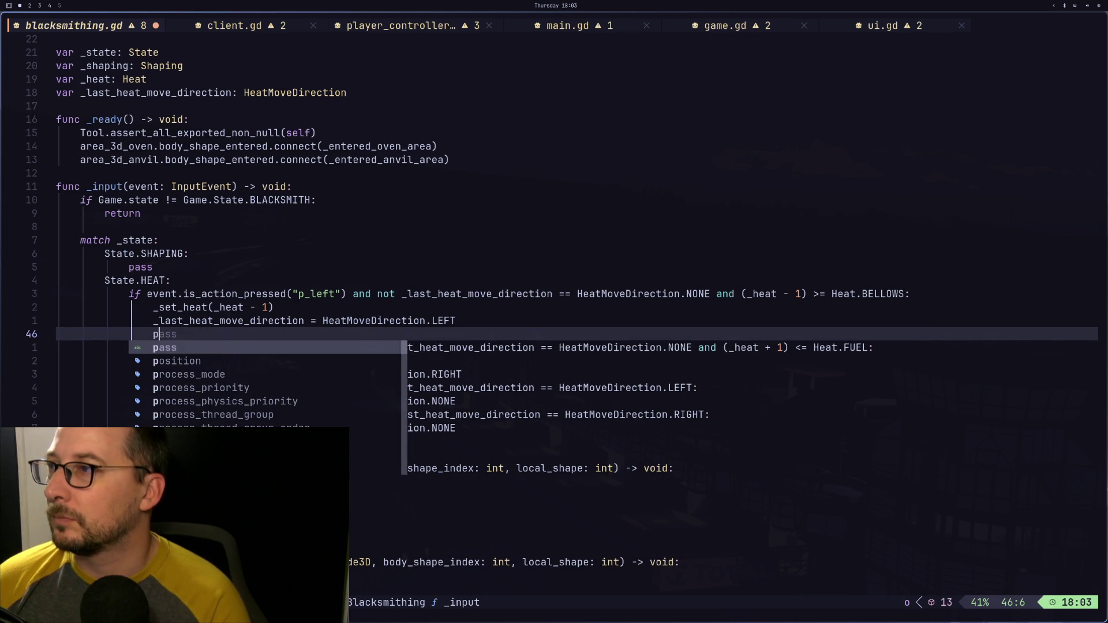
text(left press)
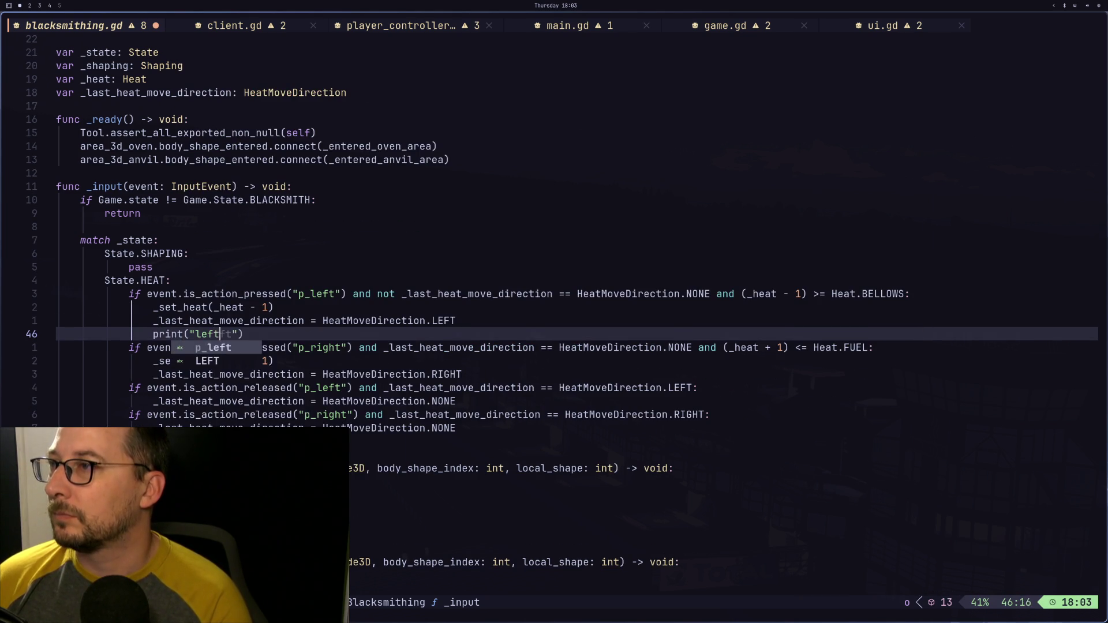
key(Escape)
key(y)
key(y)
key(j)
key(j)
key(j)
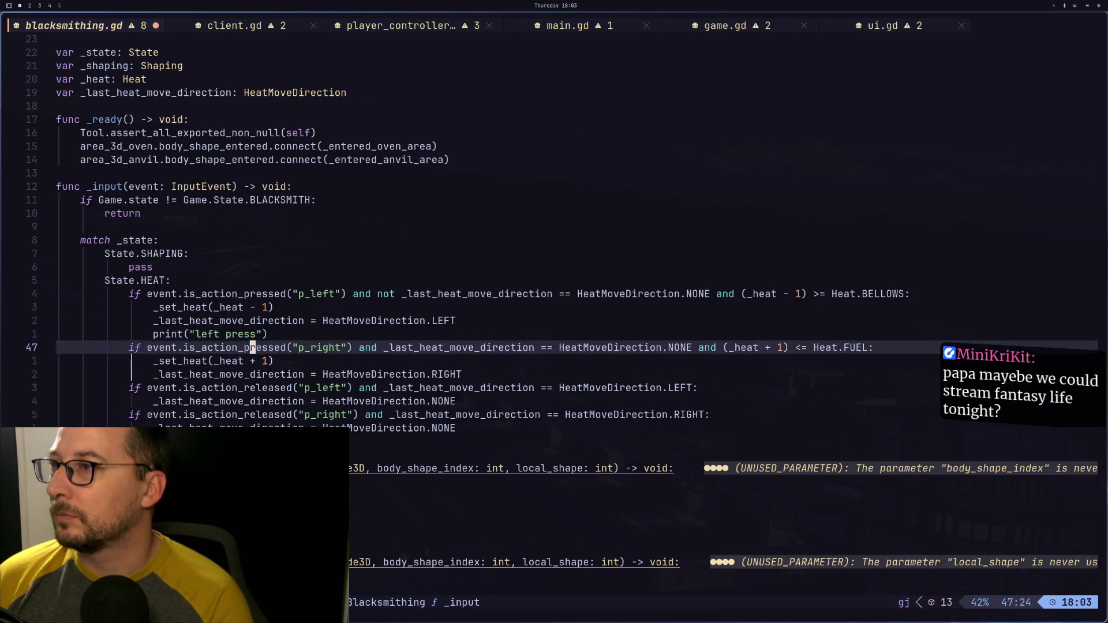
key(p)
key(w)
key(w)
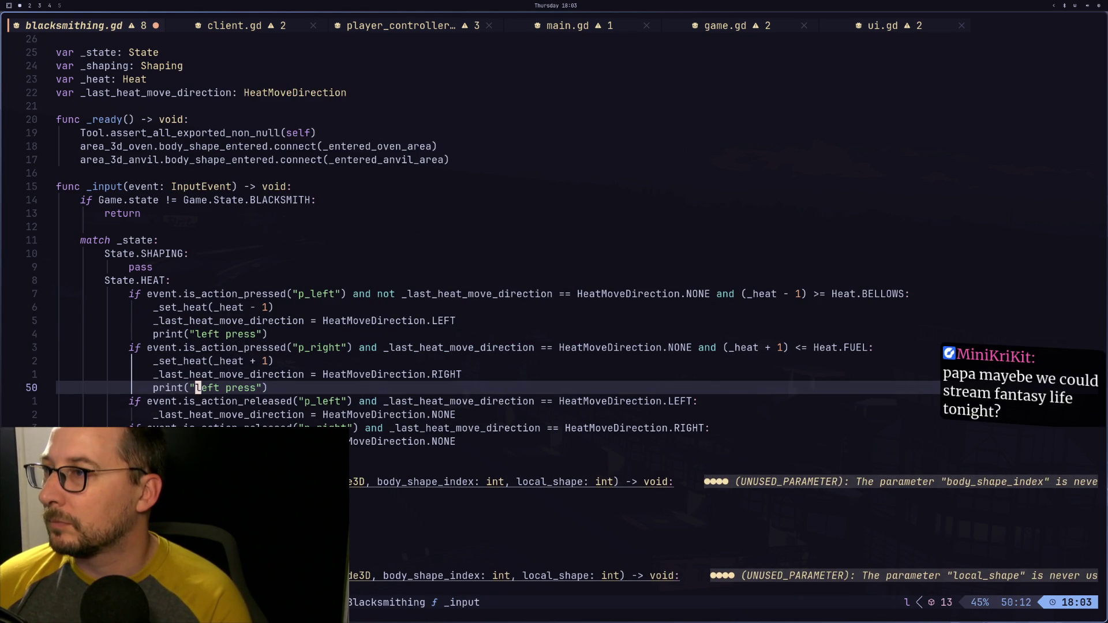
text(ciwright)
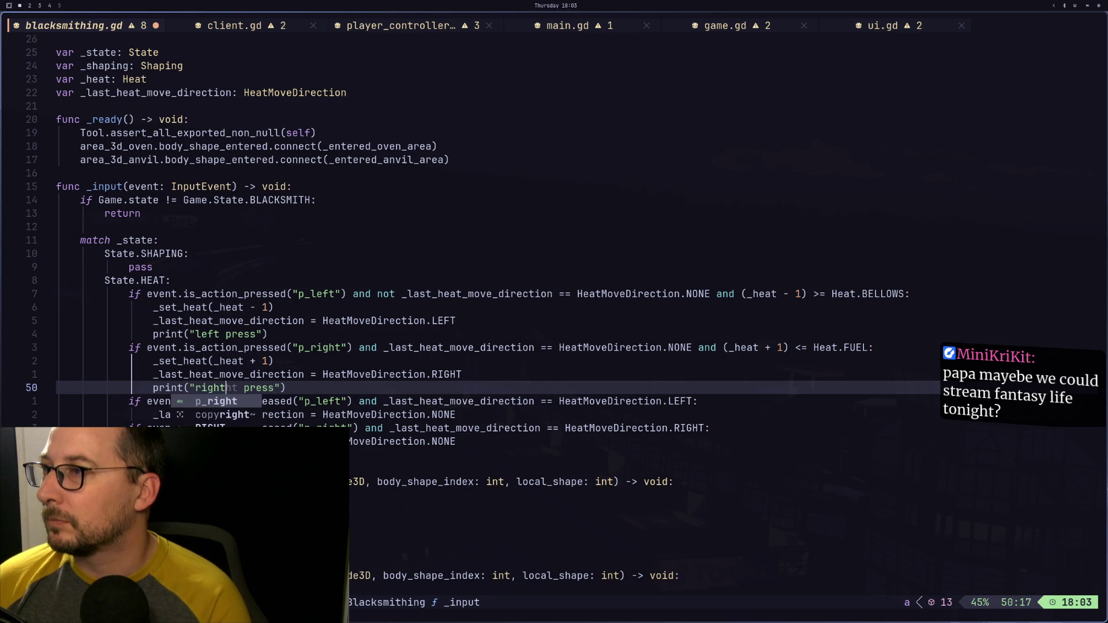
key(Escape)
- Paste release print lines, including "left release", under the p_left and p_right release resets
key(j)
key(j)
key(p)
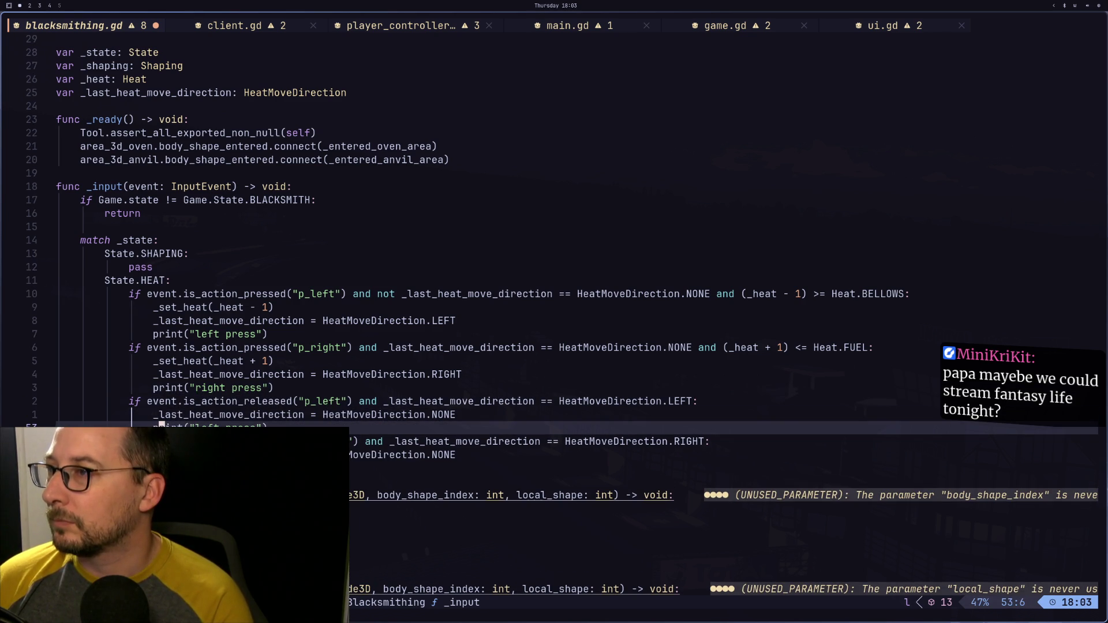
text(action_release)
key(Escape)
key(j)
key(j)
key(p)
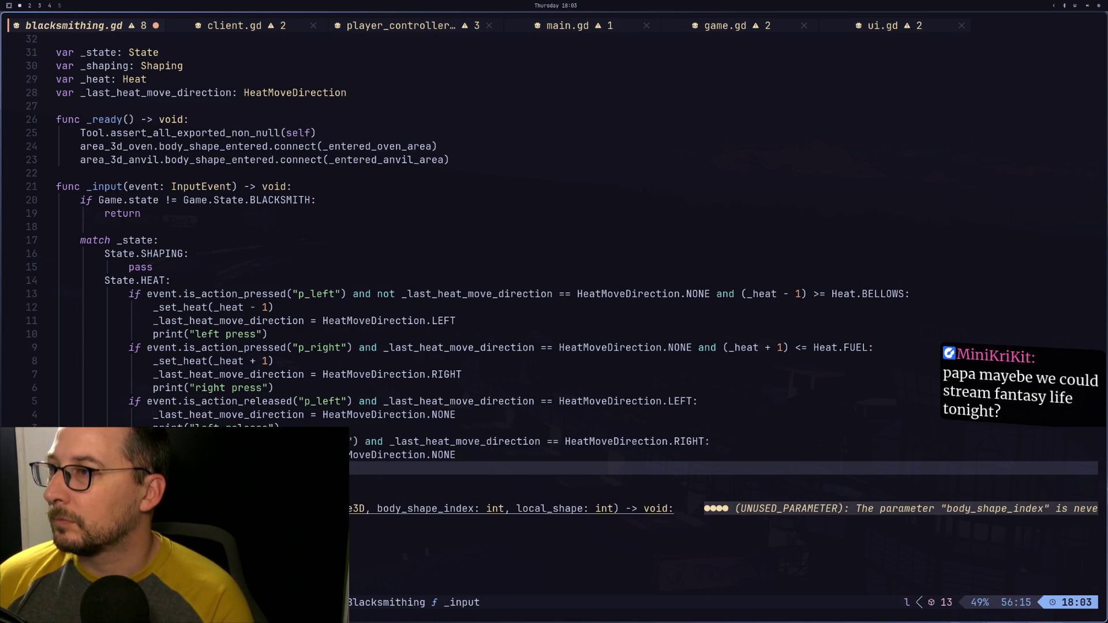
key(a)
- Write blacksmithing.gd with :w and switch to the Godot editor
key(Escape)
key(colon)
text(w)
key(Return)
key(super+2)
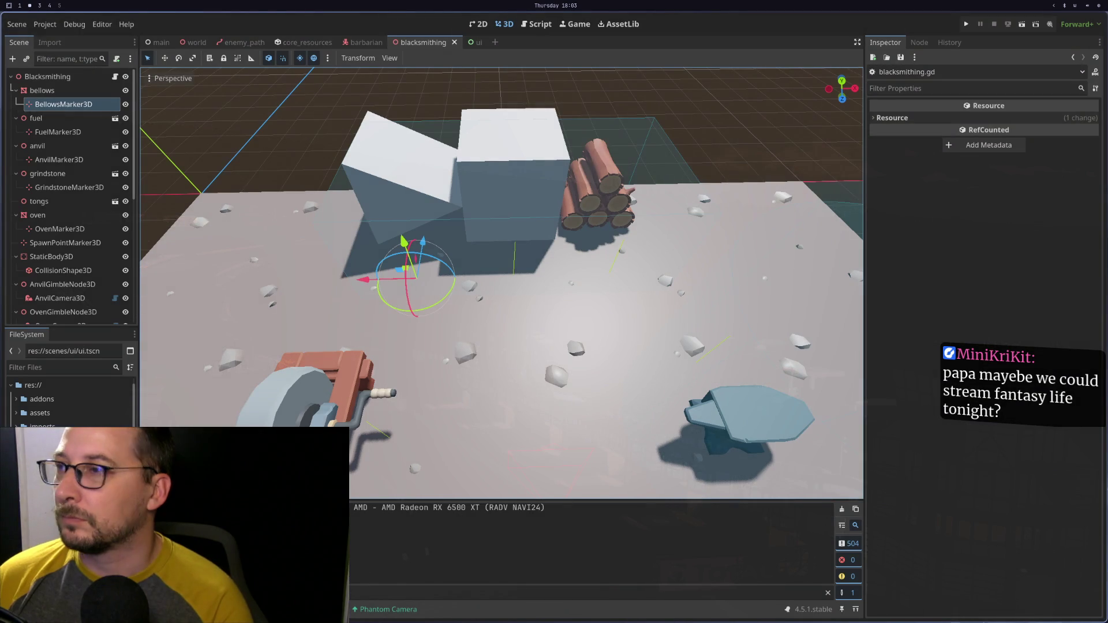
- Launch the BLACKSMITHING! game to test heat controls, then return to the script
key(super+4)
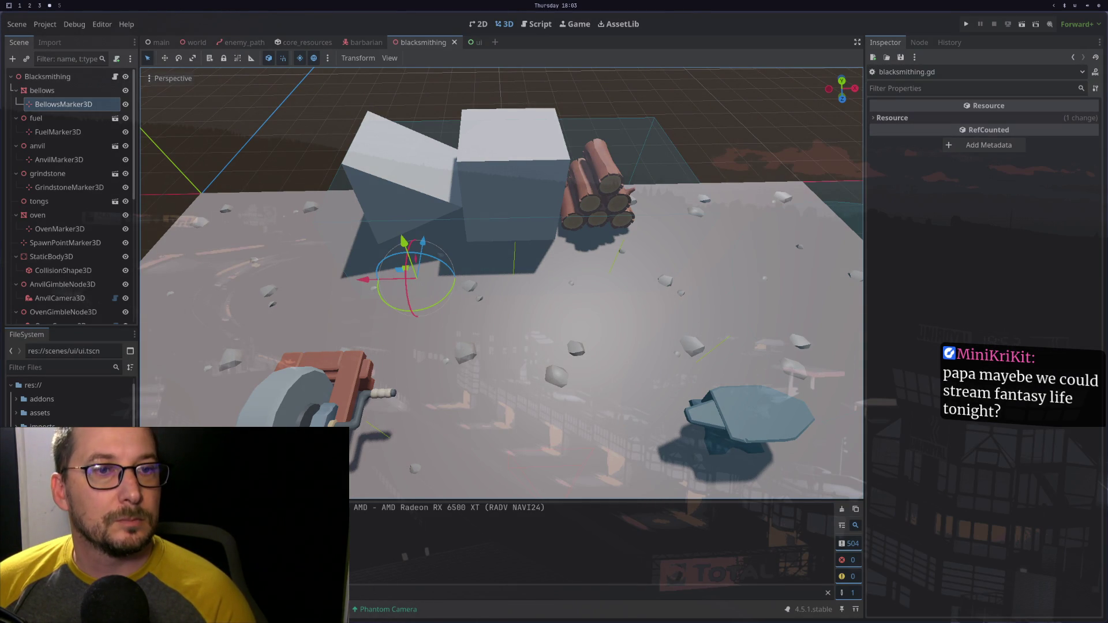
key(super+2)
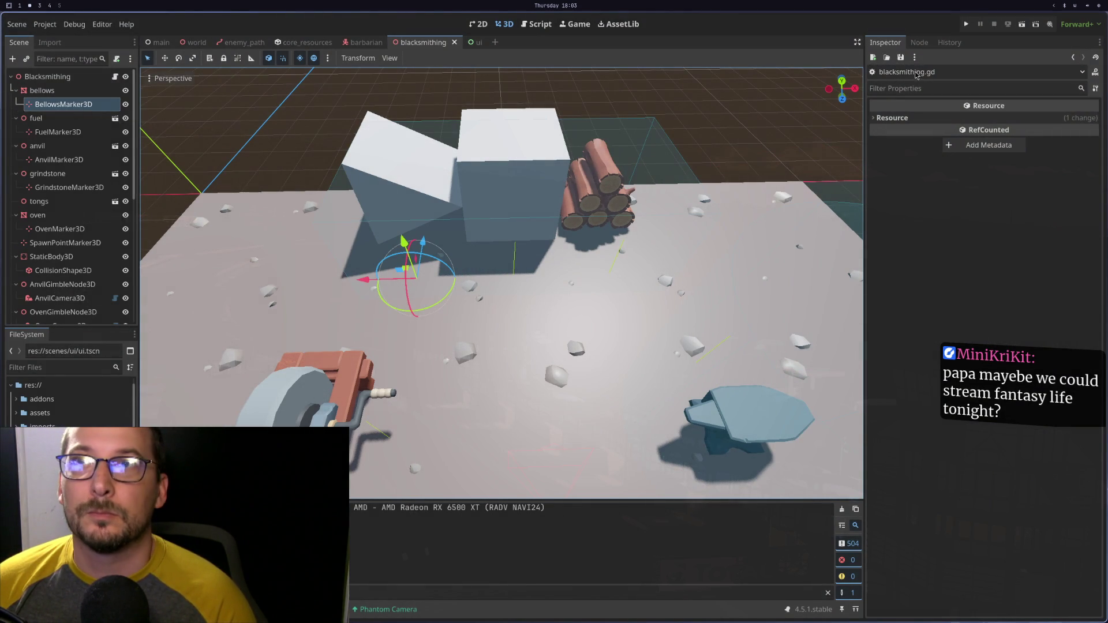
click(965, 21)
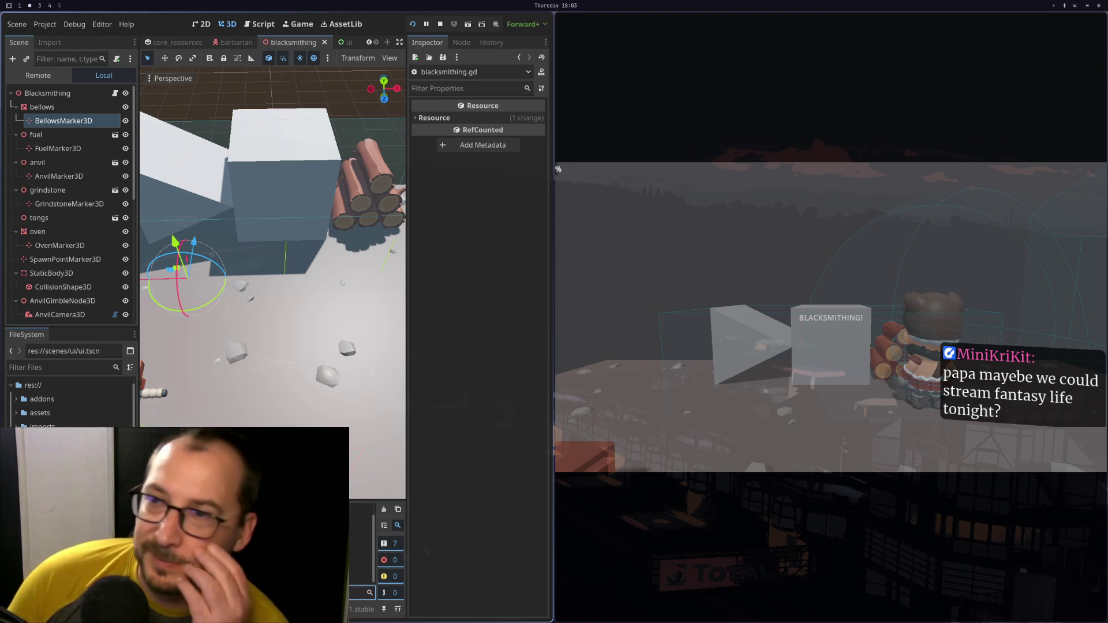
key(super+1)
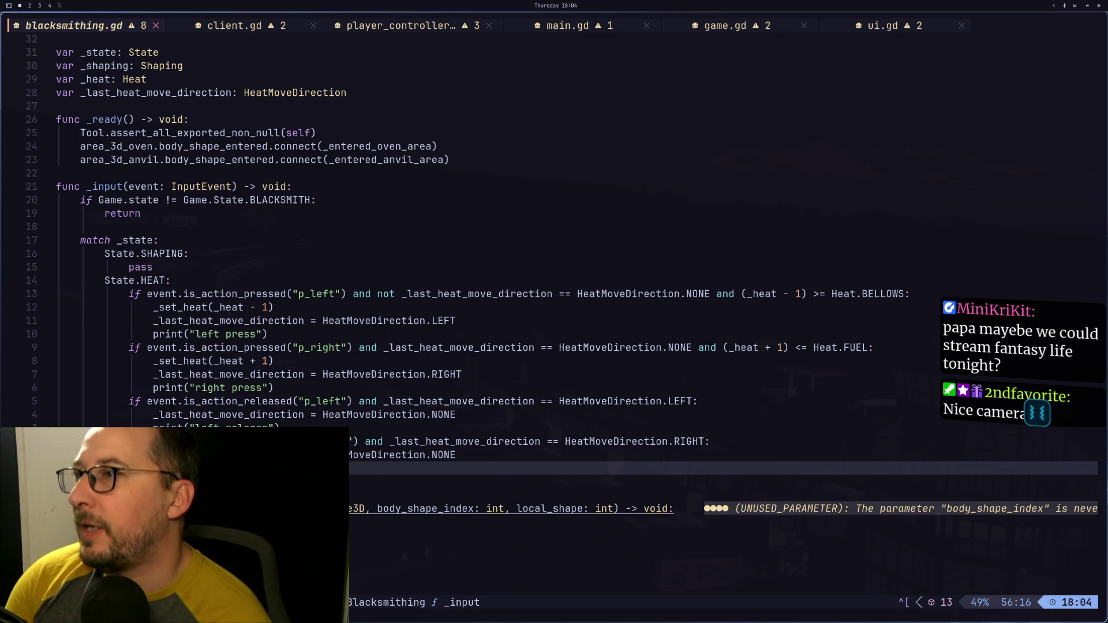
- Move to the p_left press condition, undoing an accidental stray edit
key(k)
key(k)
key(k)
key(k)
key(k)
key(k)
key(k)
key(j)
key(w)
key(w)
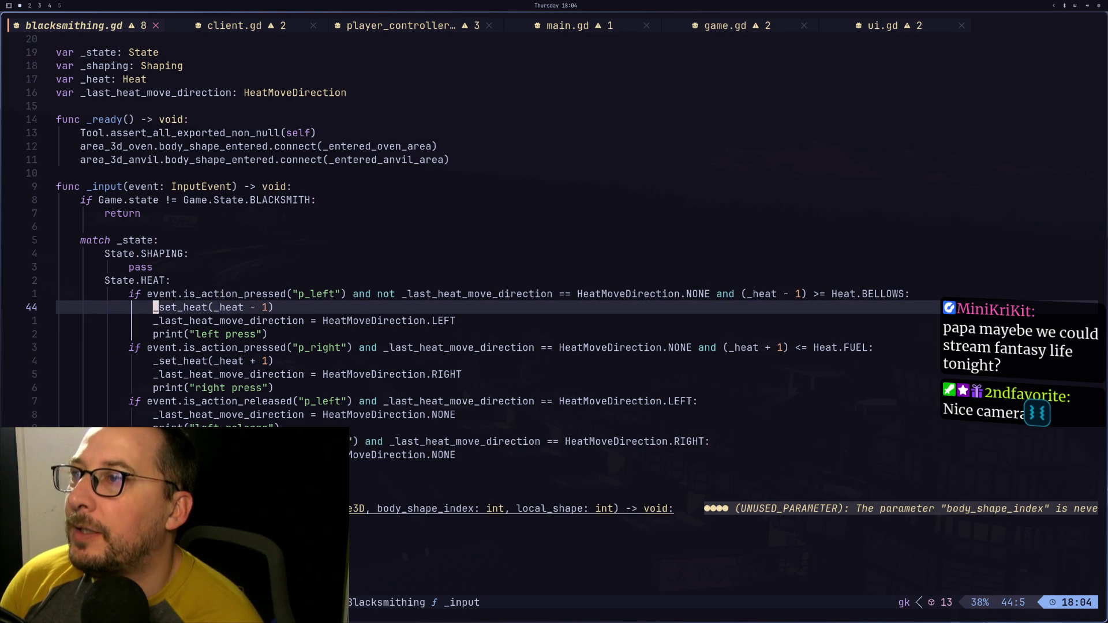
key(k)
key(w)
key(w)
- Delete 'not' from the p_left condition, save, and switch to the running game
key(w)
key(l)
key(l)
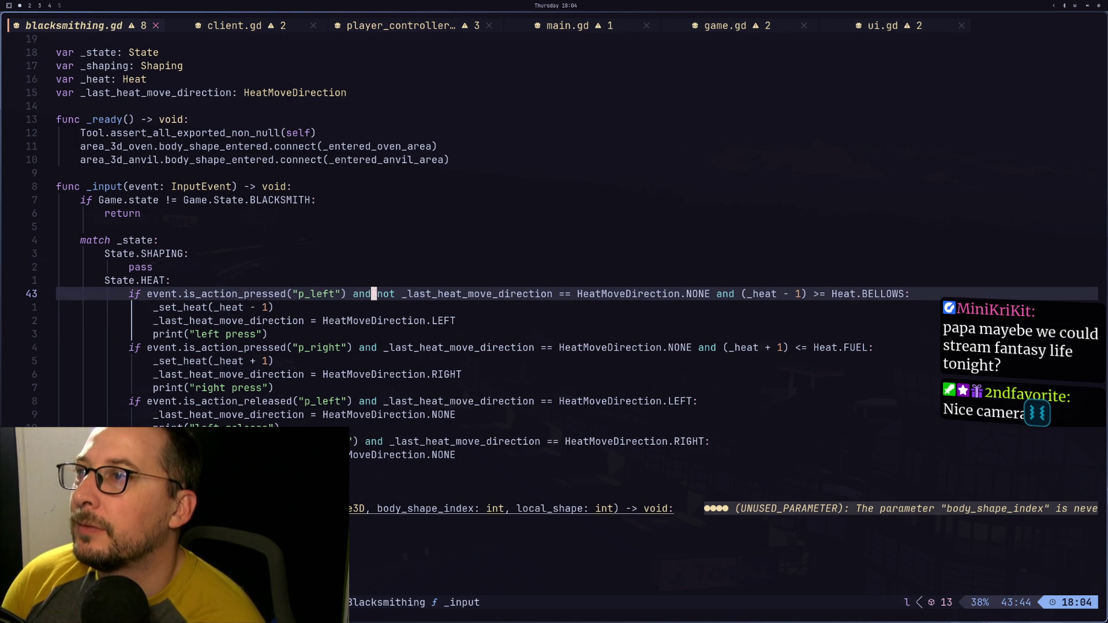
key(O)
key(Escape)
key(u)
key(j)
key(w)
key(w)
key(w)
text(wlw)
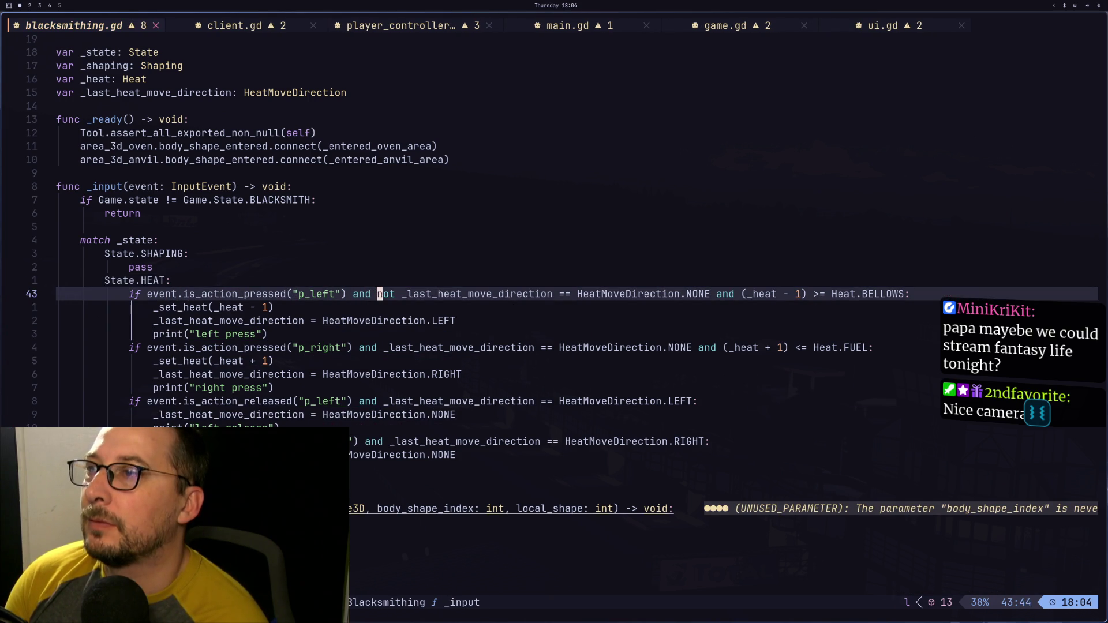
text(dw:w)
key(Return)
key(super+2)
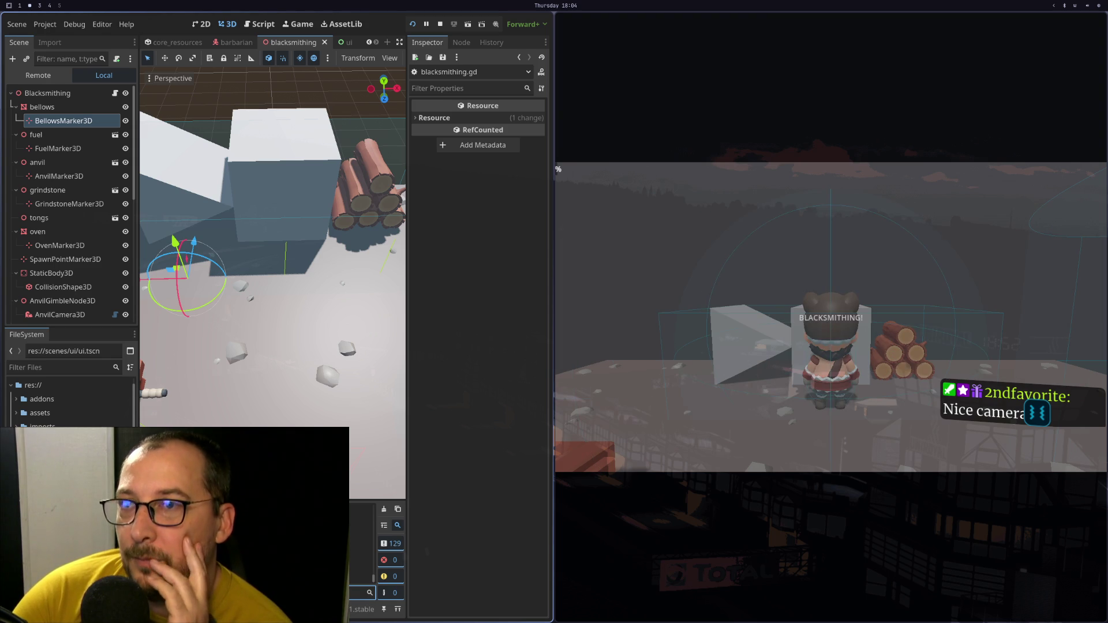
- Glance at the p_left condition in Neovim, then switch to the browser's InputEvent documentation
key(super+1)
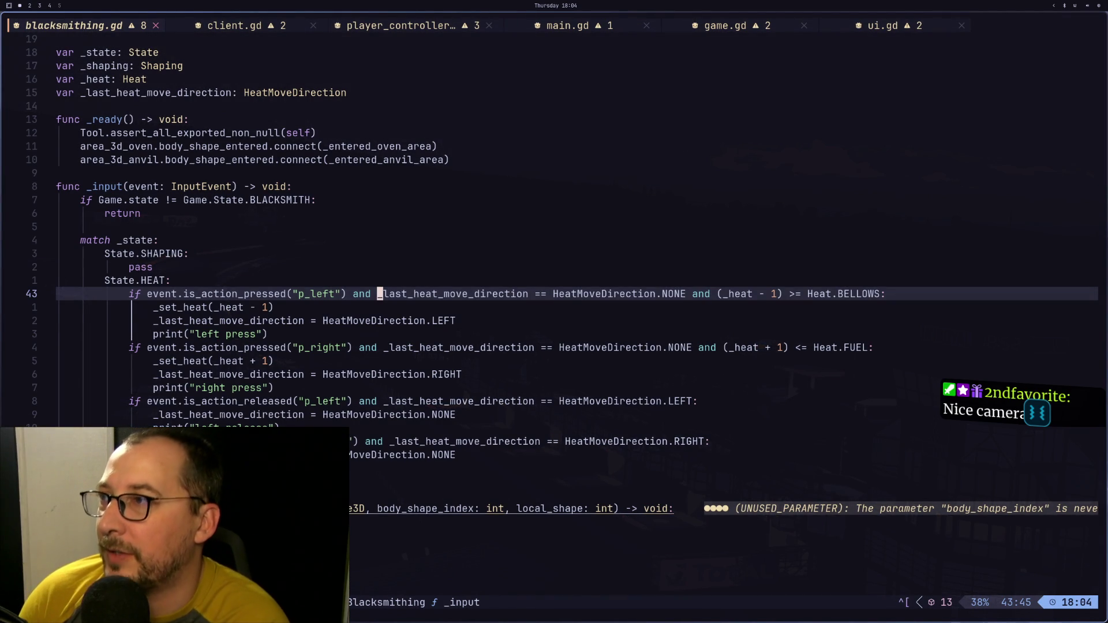
key(b)
key(b)
key(b)
key(h)
key(h)
key(h)
key(h)
key(h)
key(h)
key(super+2)
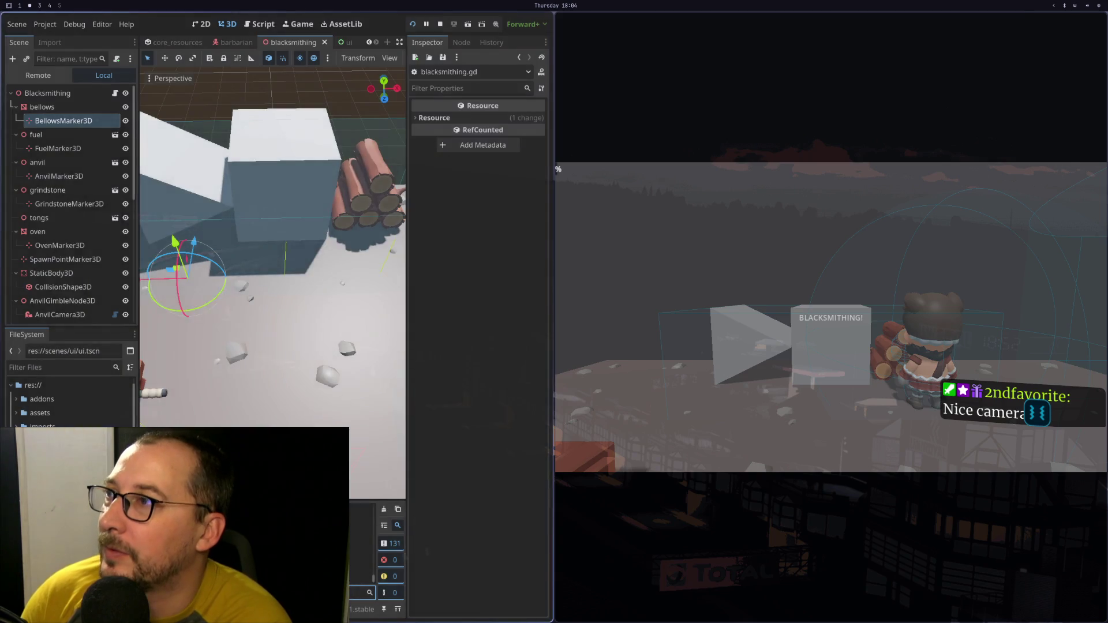
key(super+3)
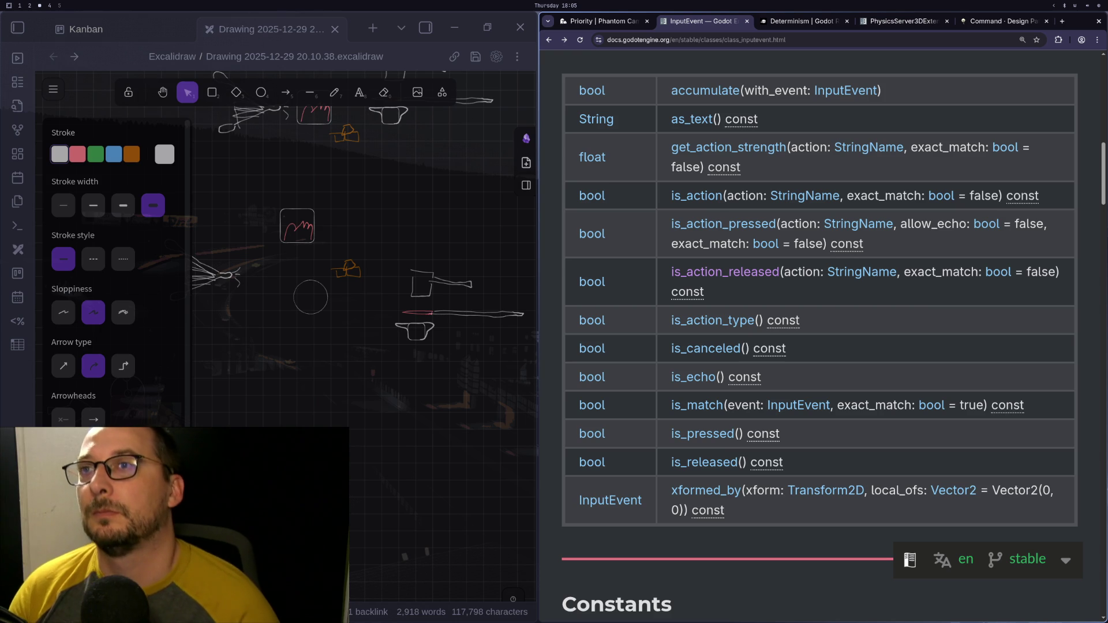
scroll(822, 500, up, 1)
scroll(822, 500, up, 10)
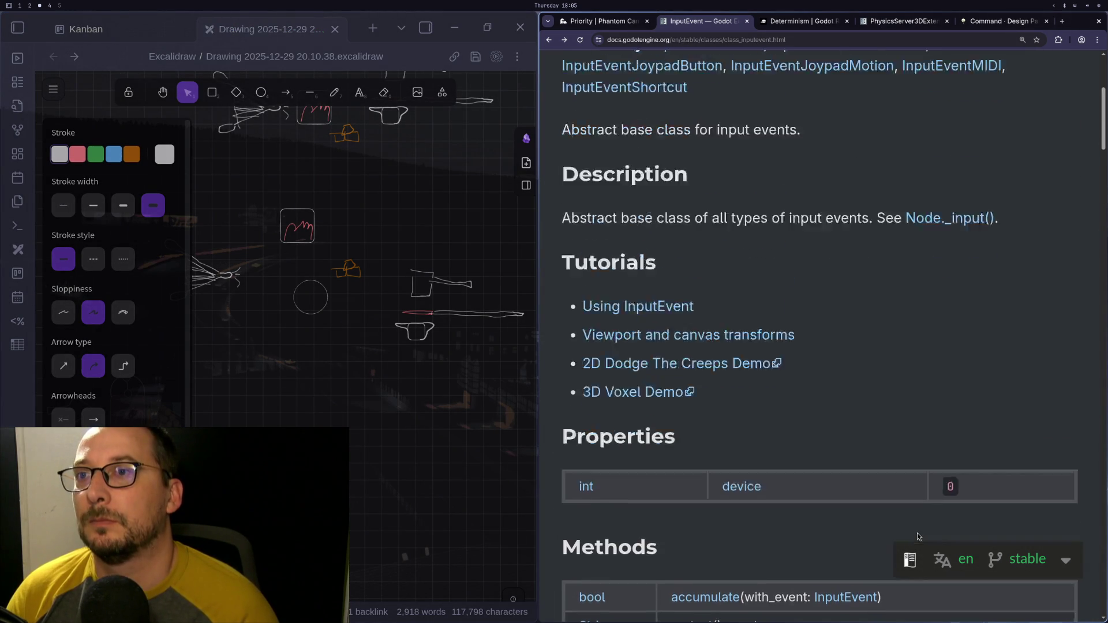
scroll(919, 510, down, 3)
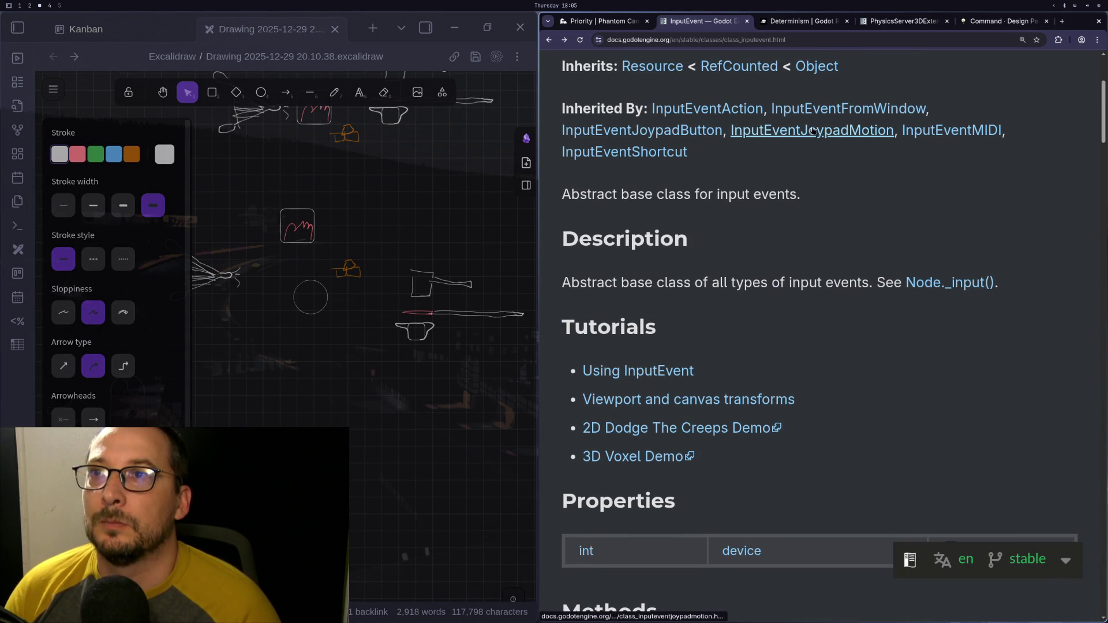
click(693, 132)
scroll(693, 152, down, 2)
scroll(693, 151, down, 5)
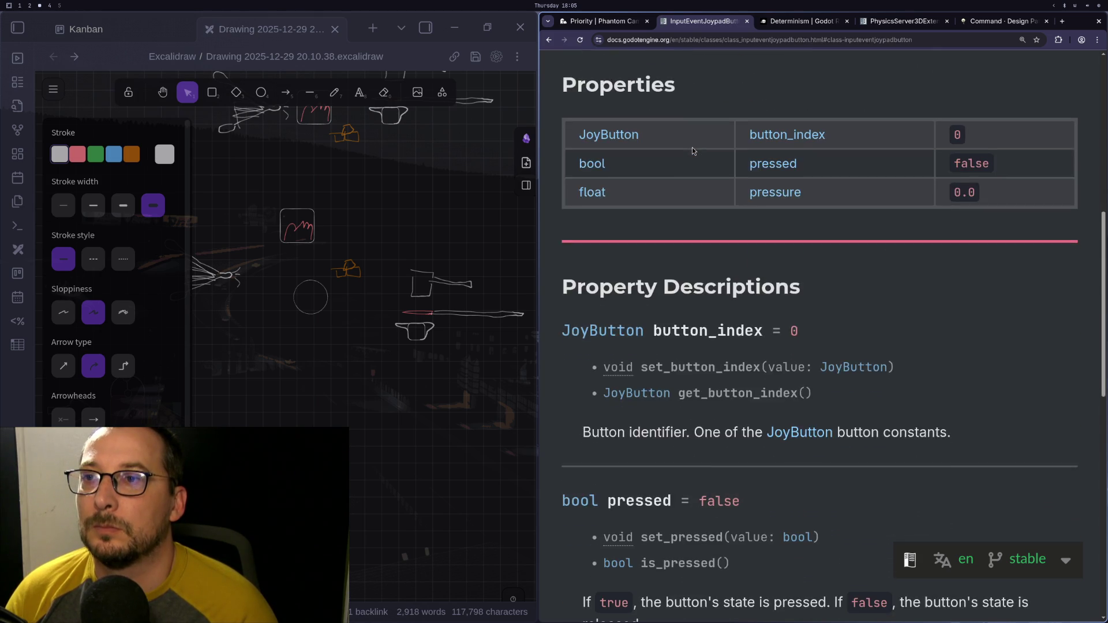
scroll(693, 151, up, 2)
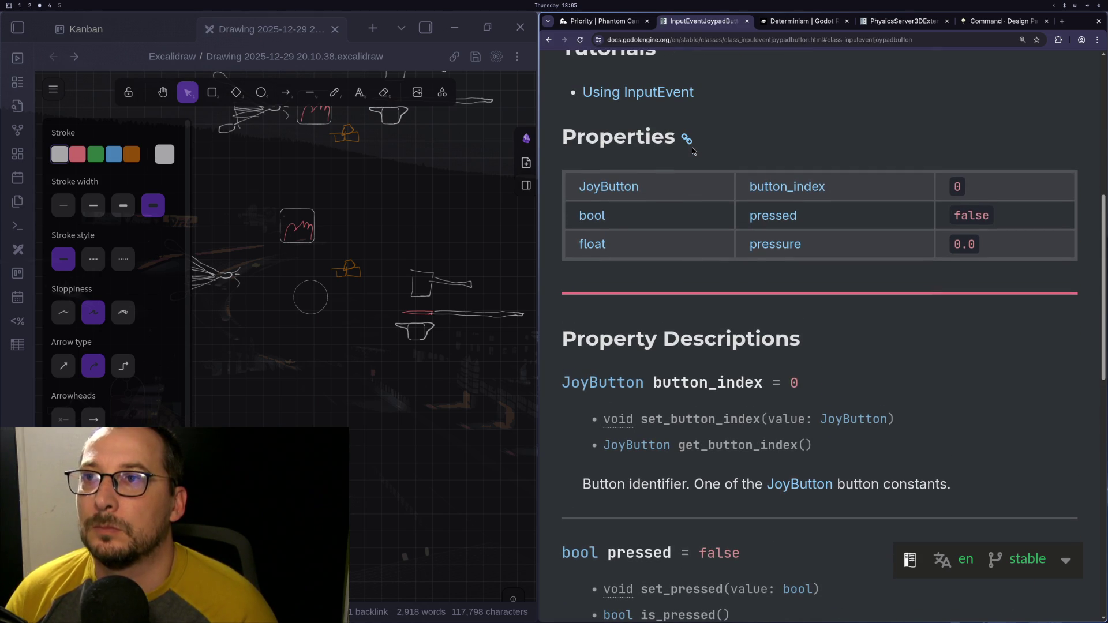
click(551, 46)
scroll(656, 204, down, 10)
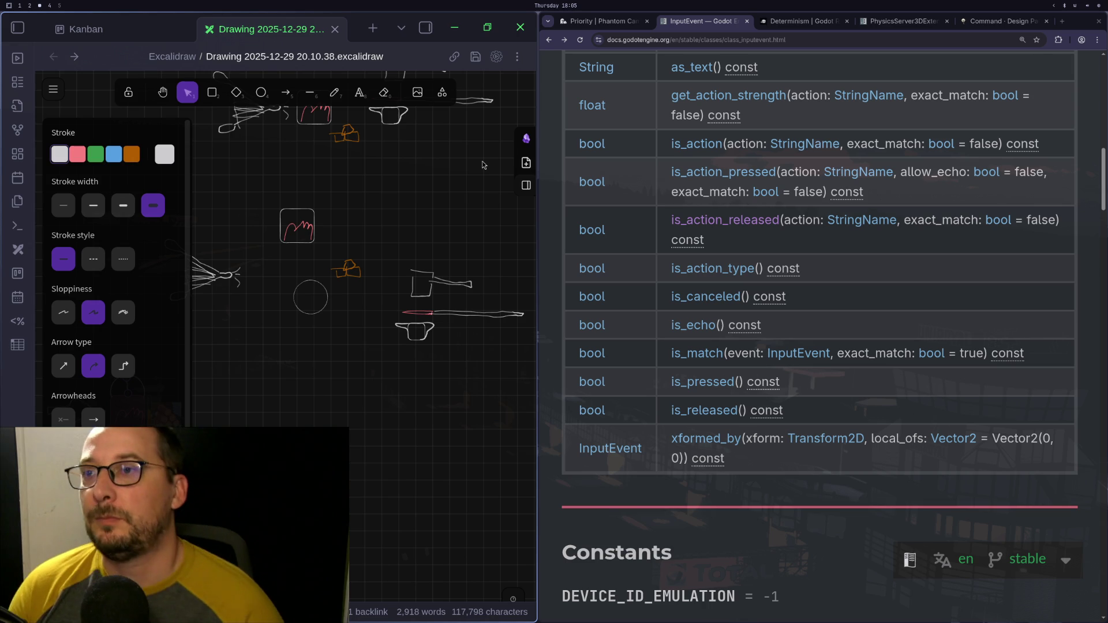
scroll(483, 165, up, 5)
scroll(730, 281, up, 10)
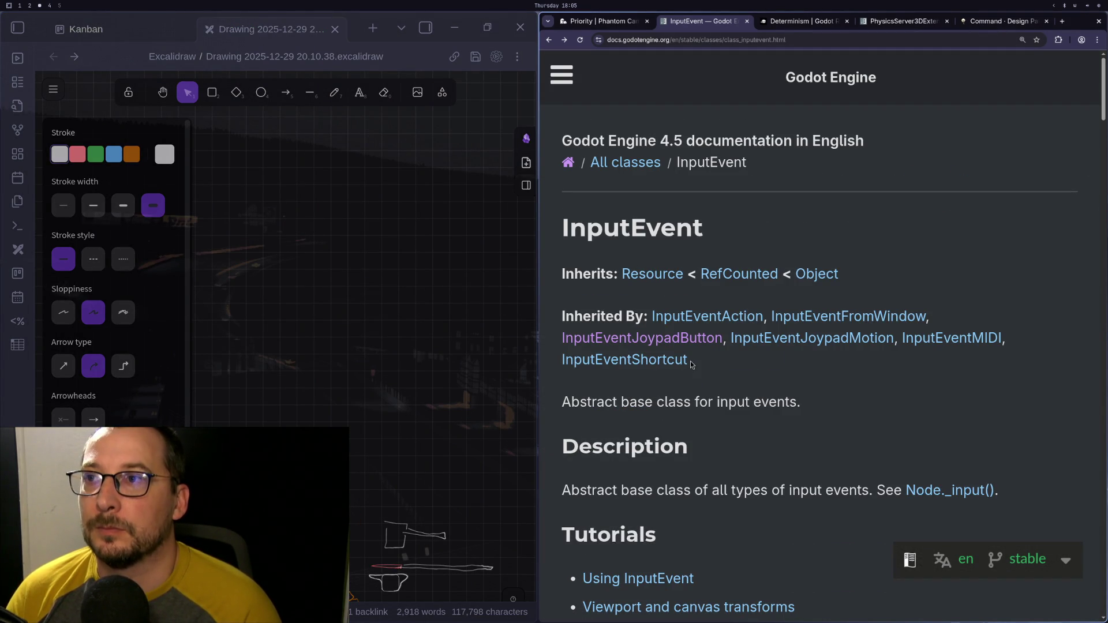
scroll(719, 361, down, 8)
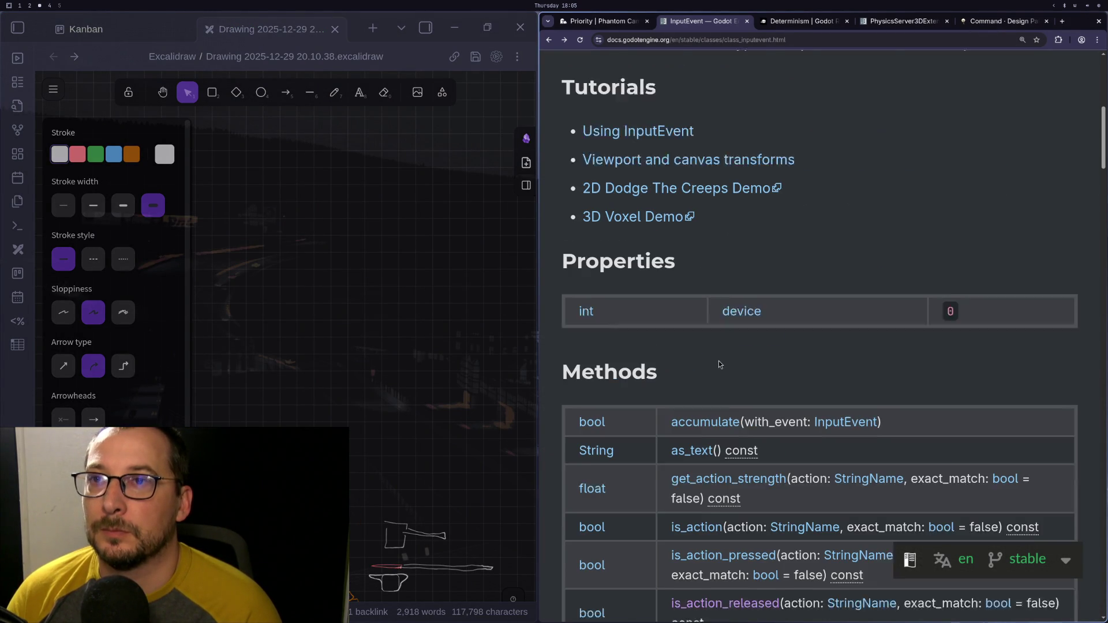
scroll(732, 351, up, 3)
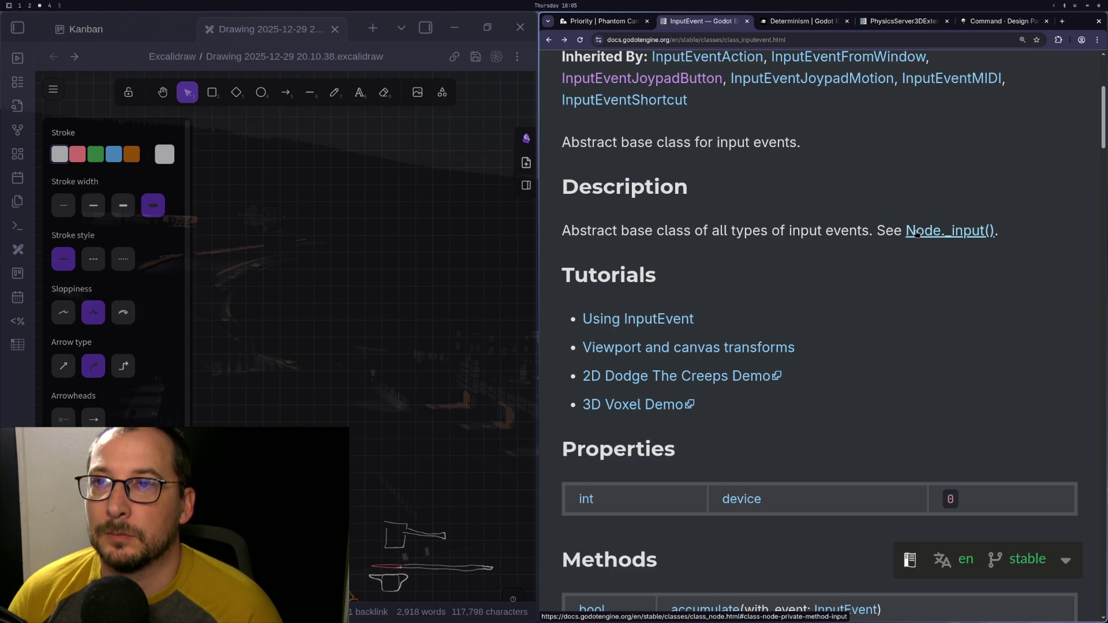
scroll(916, 231, down, 5)
scroll(926, 234, down, 4)
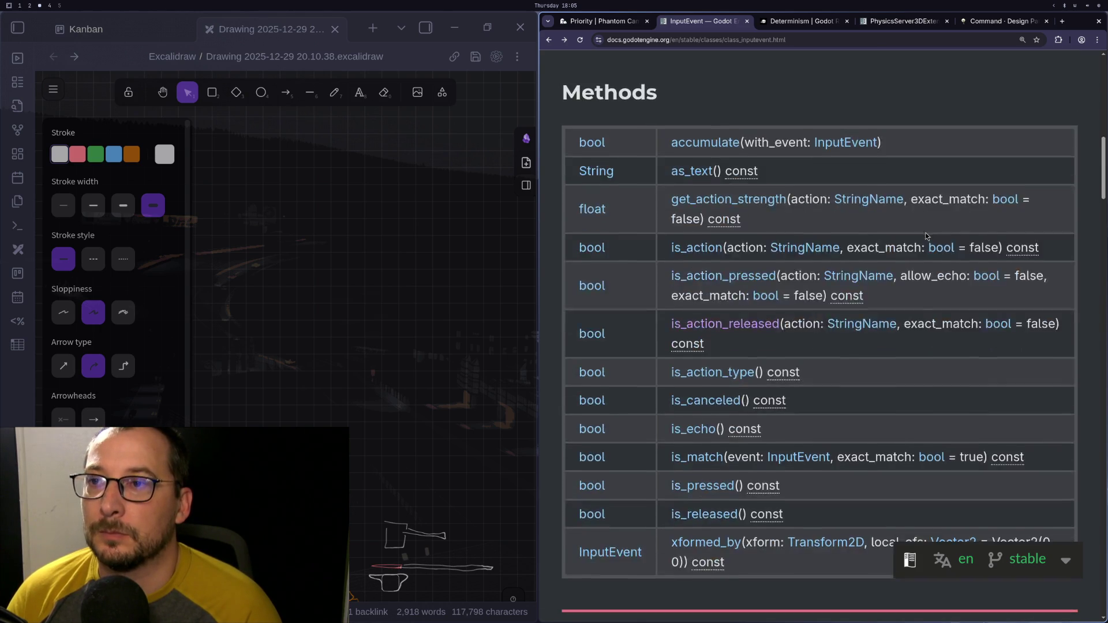
scroll(926, 234, down, 4)
scroll(926, 233, down, 6)
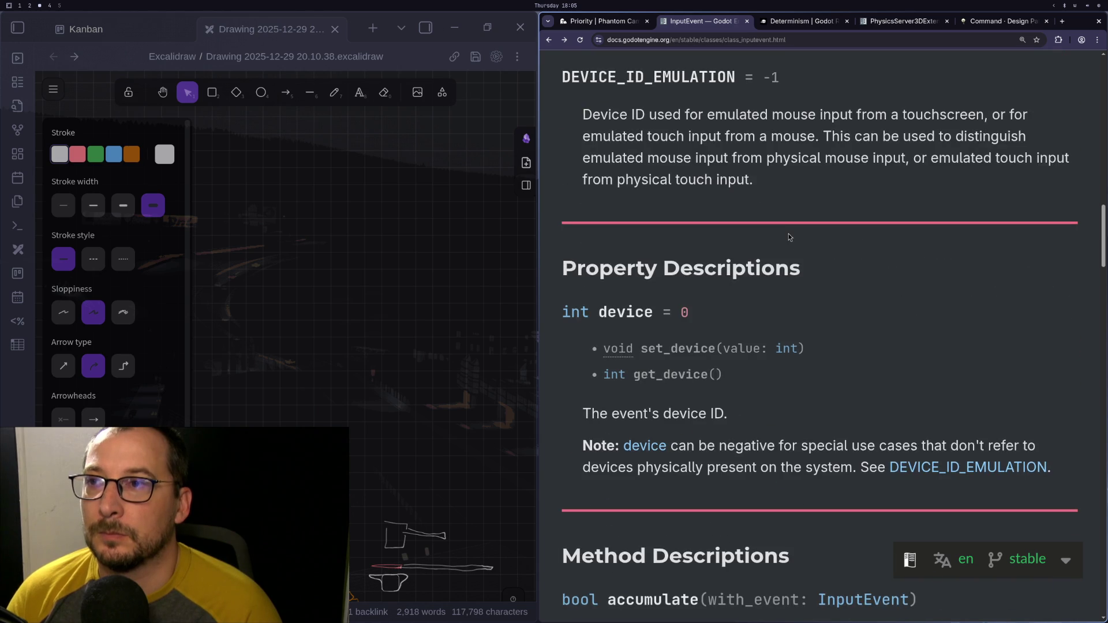
scroll(789, 238, up, 15)
- Open the Using InputEvent tutorial and scroll to its table of specialized InputEvent types
click(637, 268)
scroll(663, 252, down, 8)
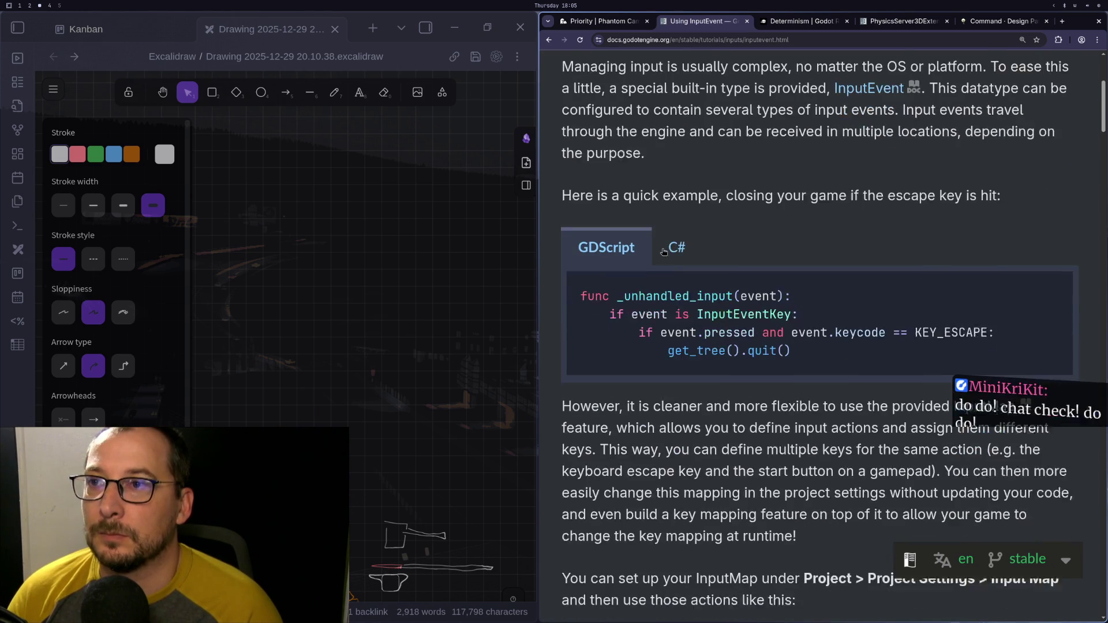
scroll(664, 253, down, 10)
scroll(663, 254, down, 18)
scroll(663, 254, down, 18)
scroll(663, 251, down, 8)
scroll(663, 251, down, 6)
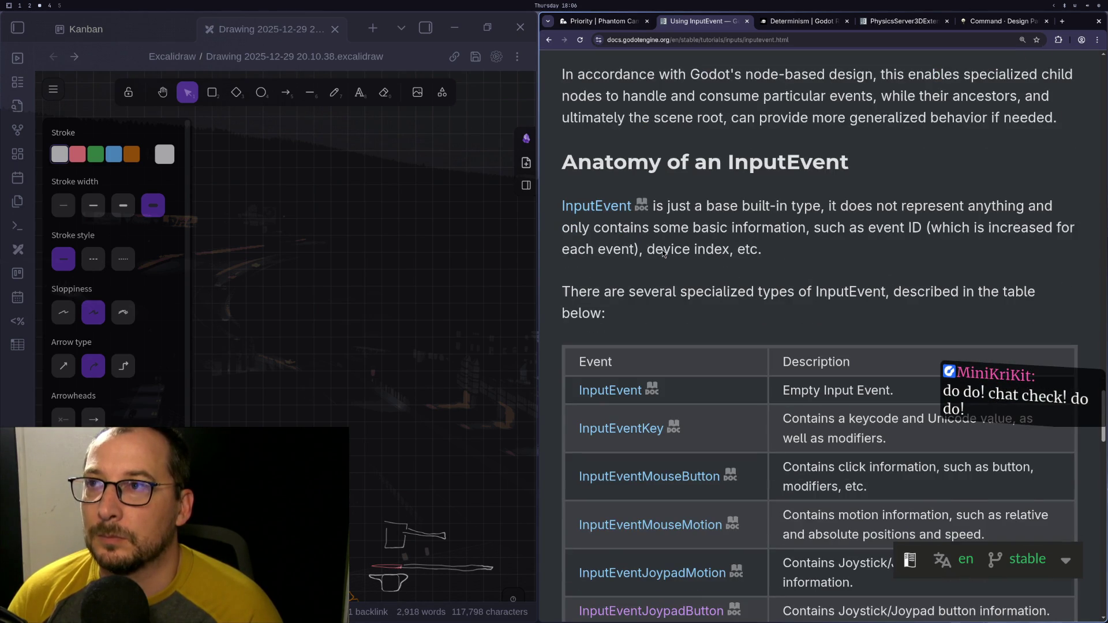
scroll(663, 254, down, 8)
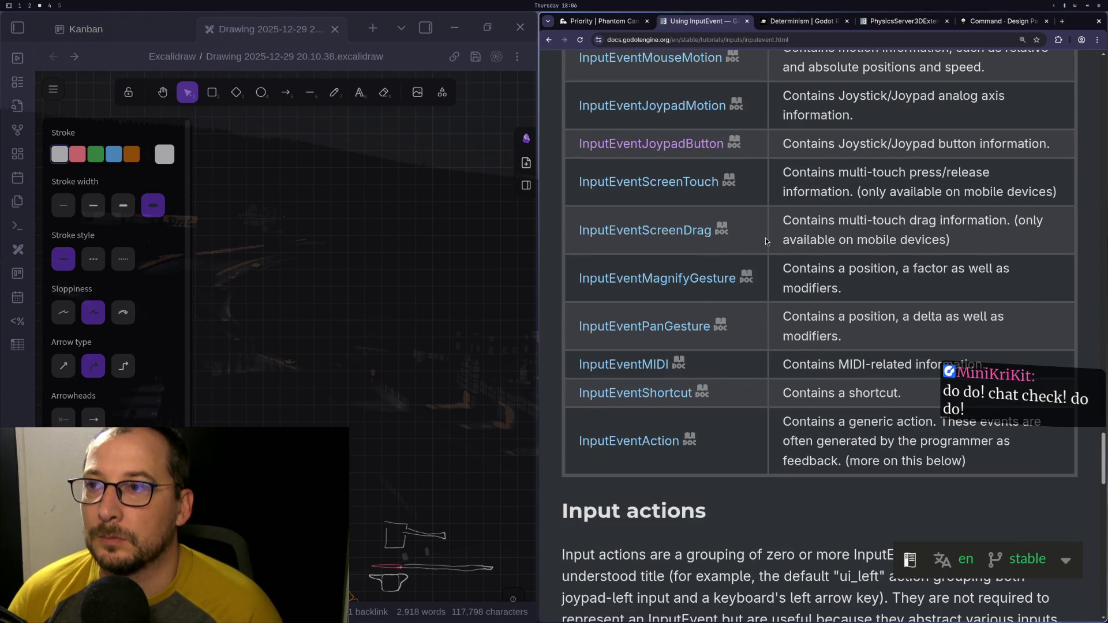
scroll(766, 241, up, 2)
scroll(766, 241, down, 2)
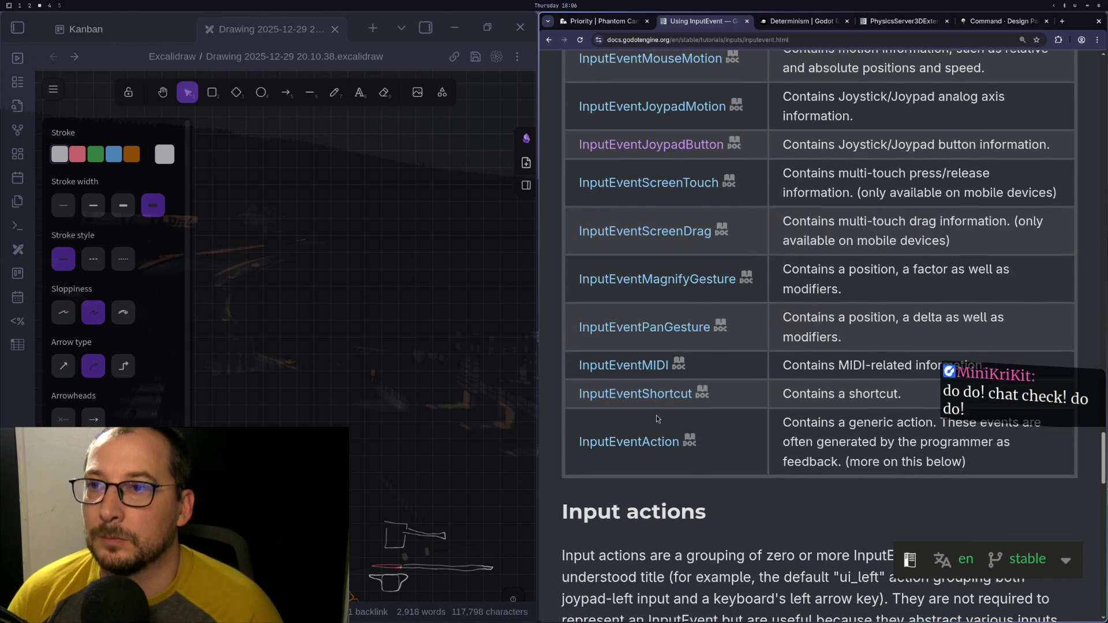
scroll(657, 419, up, 7)
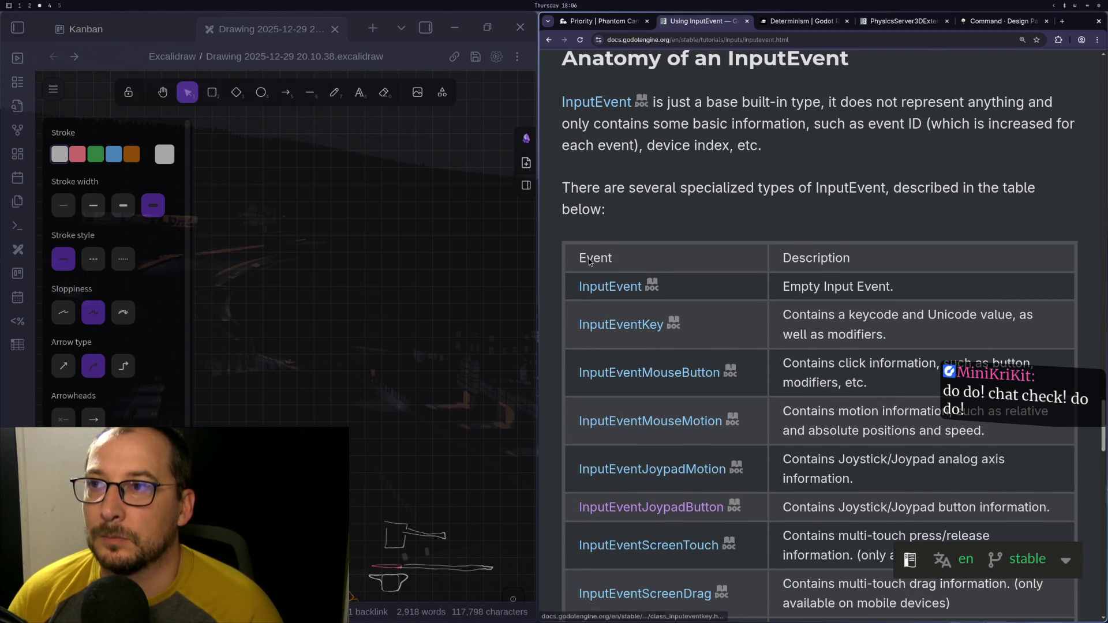
click(580, 287)
- Open the InputEventAction reference and read its action, event_index, pressed and strength defaults
click(705, 157)
scroll(642, 198, down, 2)
scroll(642, 198, down, 7)
scroll(683, 218, up, 2)
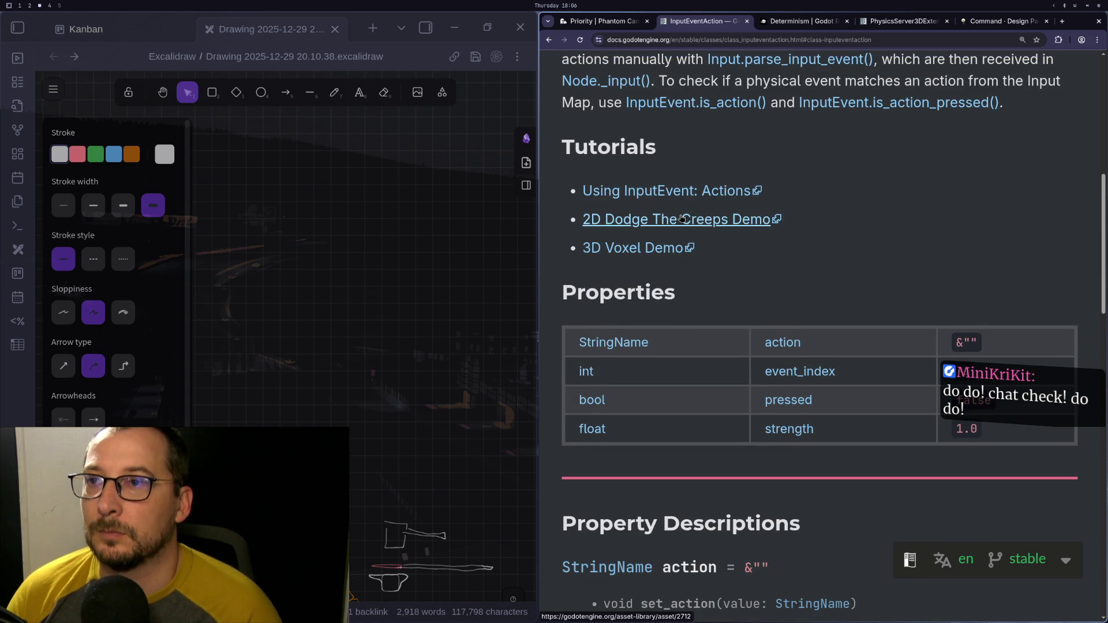
scroll(682, 218, up, 3)
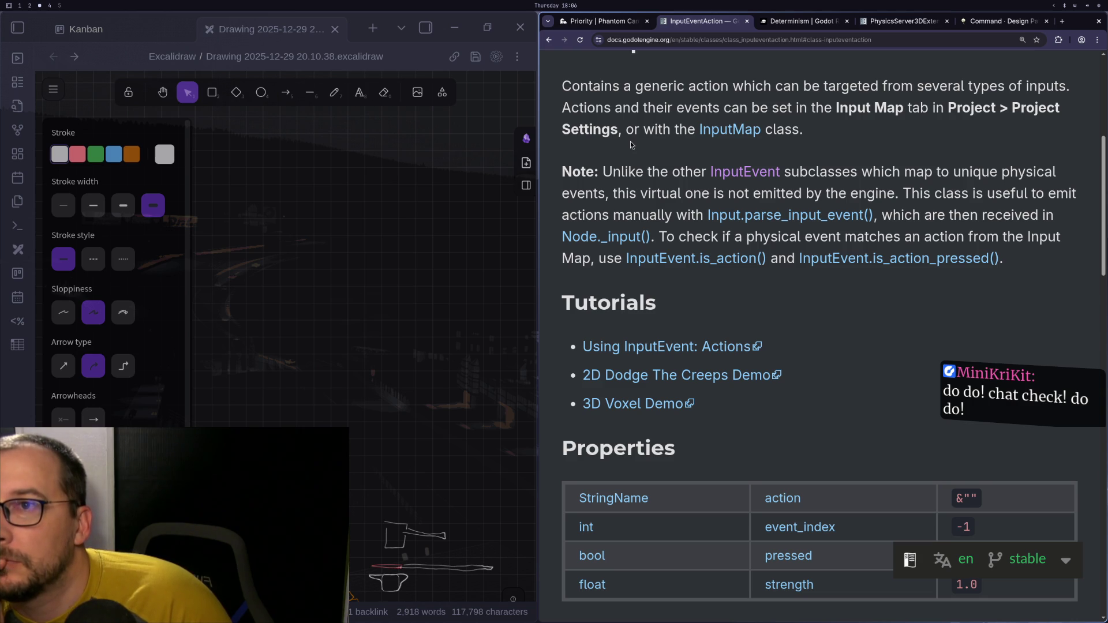
scroll(630, 141, down, 1)
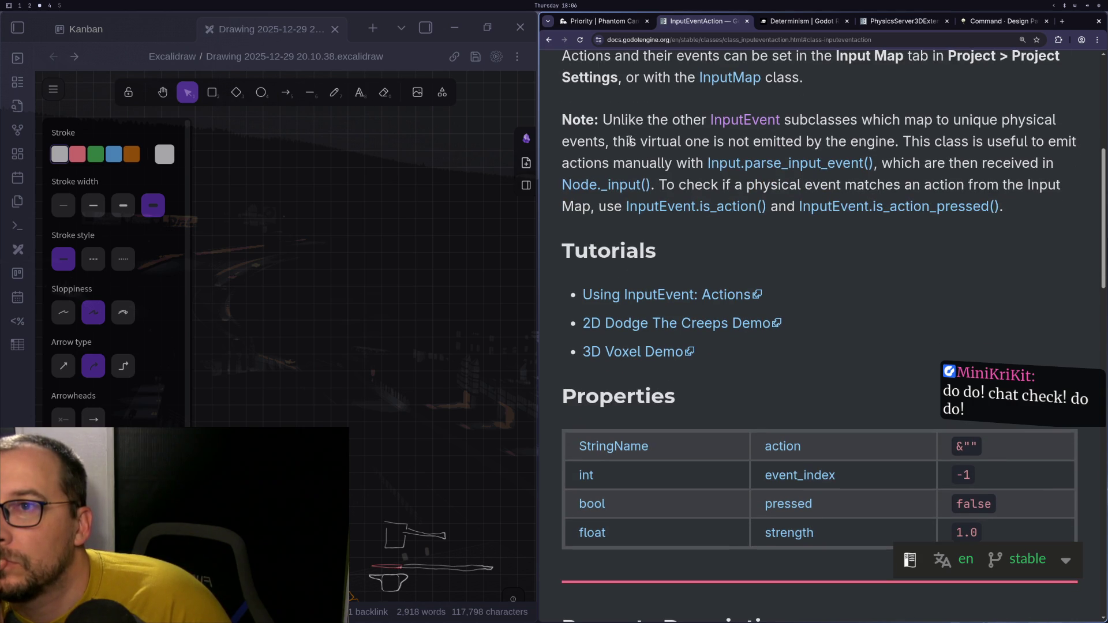
- Go back to the InputEvent class reference and scroll down to its Methods table
click(549, 39)
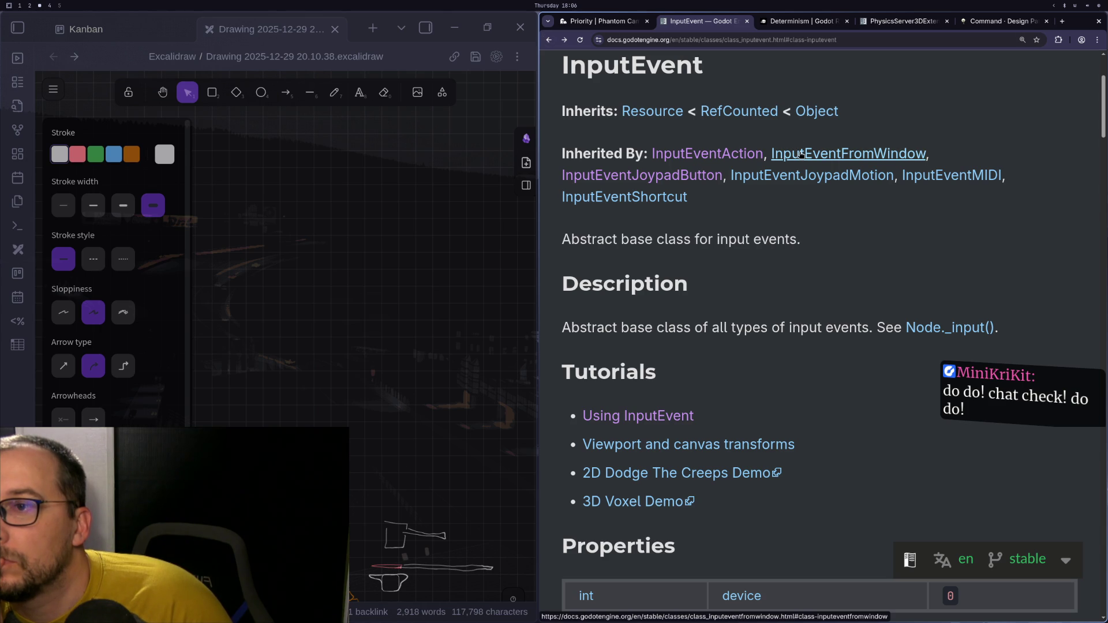
scroll(802, 154, down, 6)
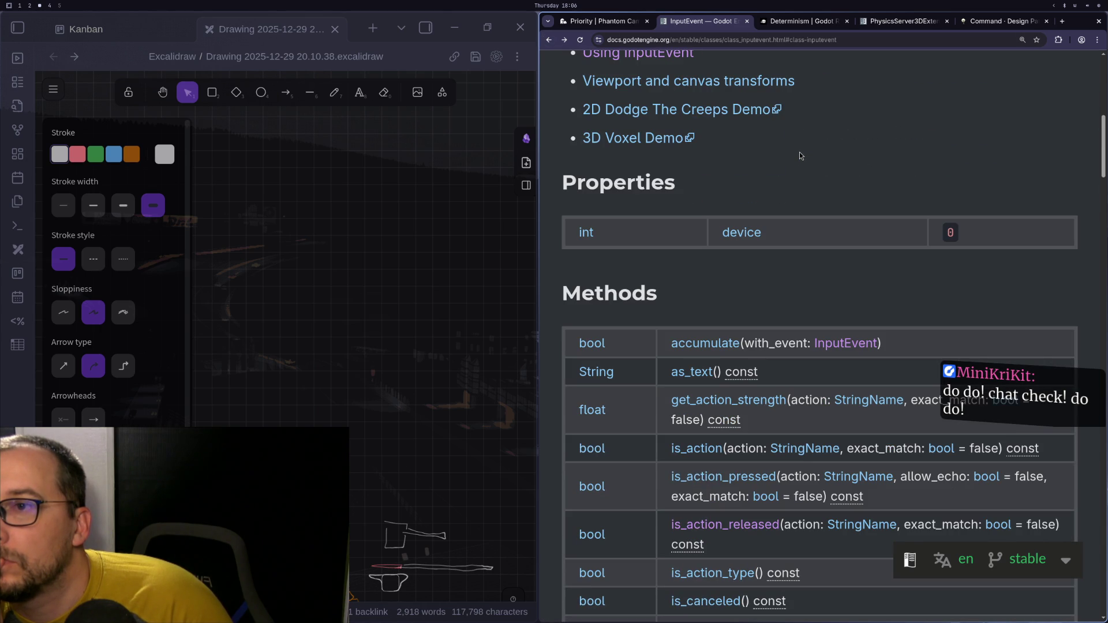
scroll(800, 151, up, 7)
scroll(802, 148, down, 6)
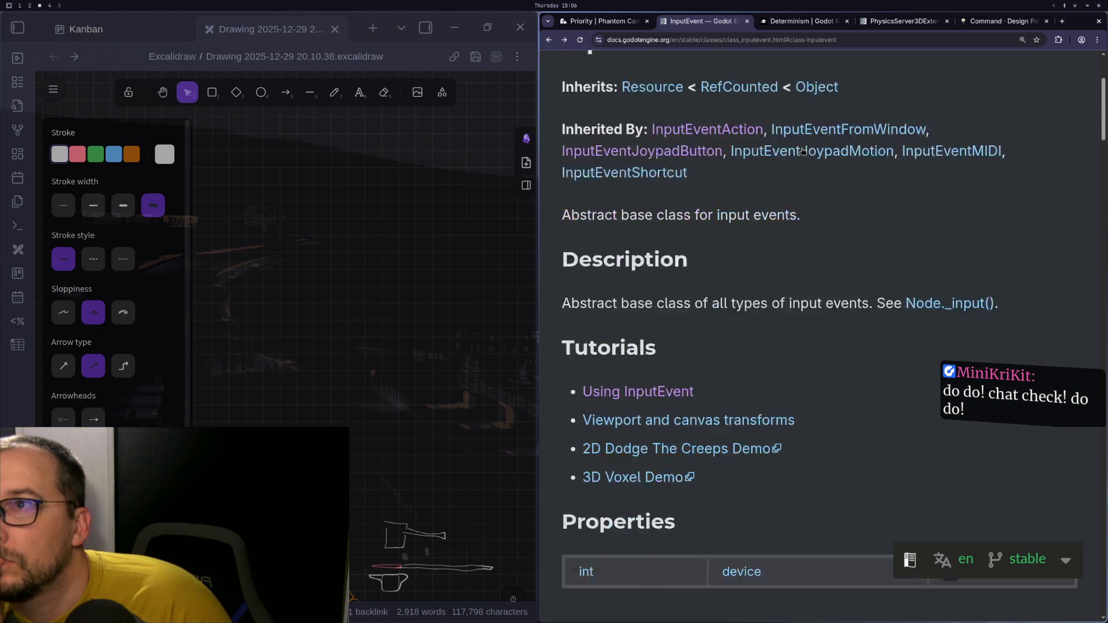
scroll(801, 147, down, 1)
scroll(801, 148, down, 2)
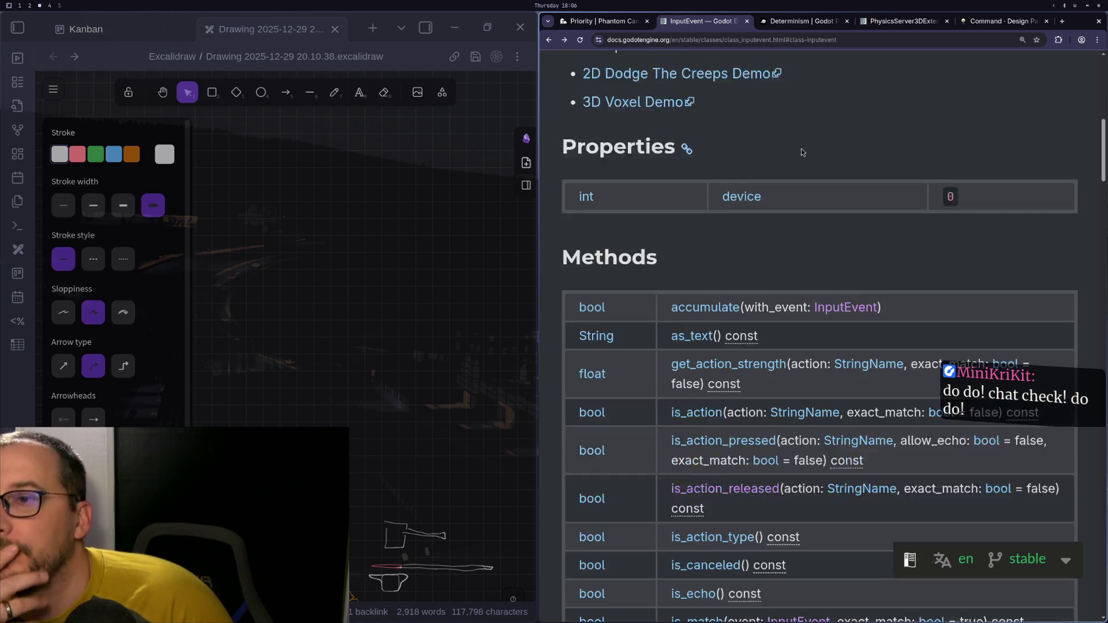
scroll(802, 149, down, 2)
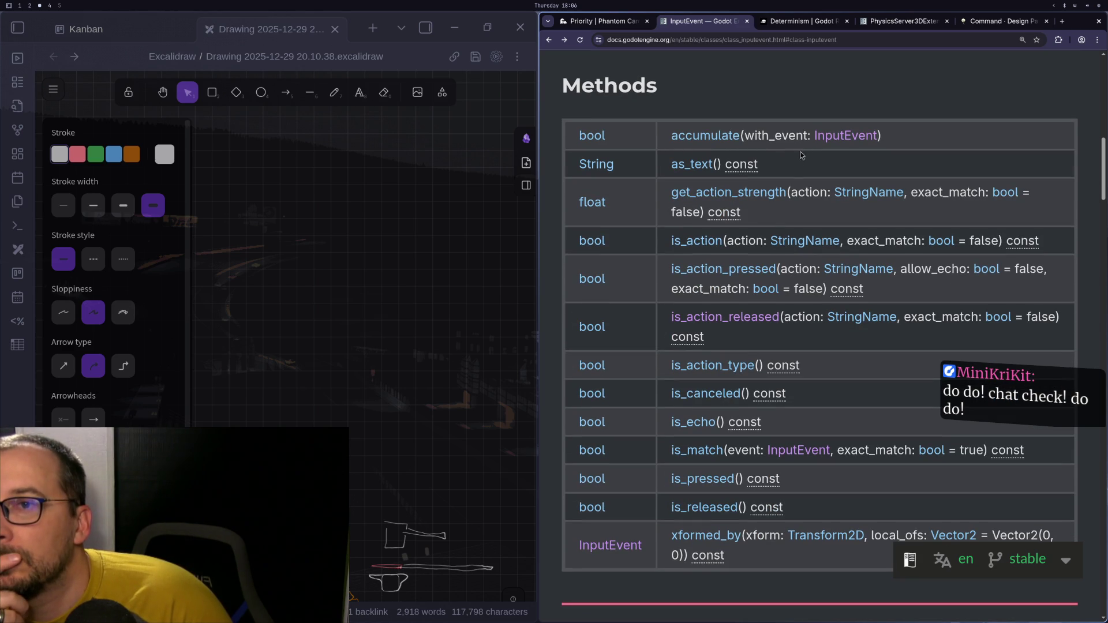
- Jump to the is_action_released description and read down through is_match
click(743, 318)
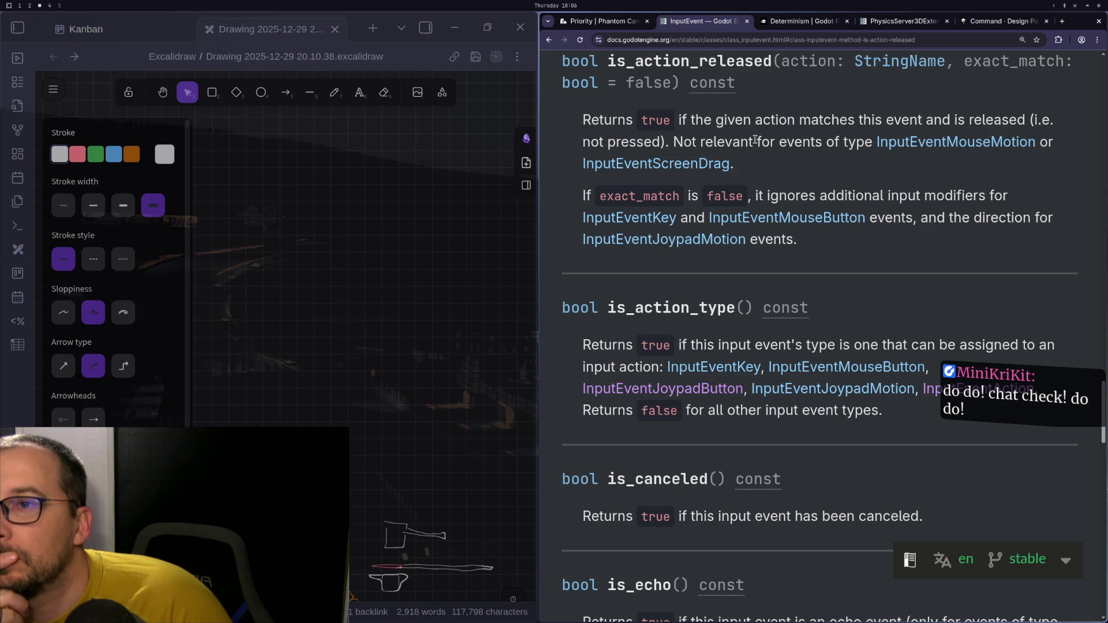
scroll(754, 139, down, 2)
scroll(754, 139, down, 4)
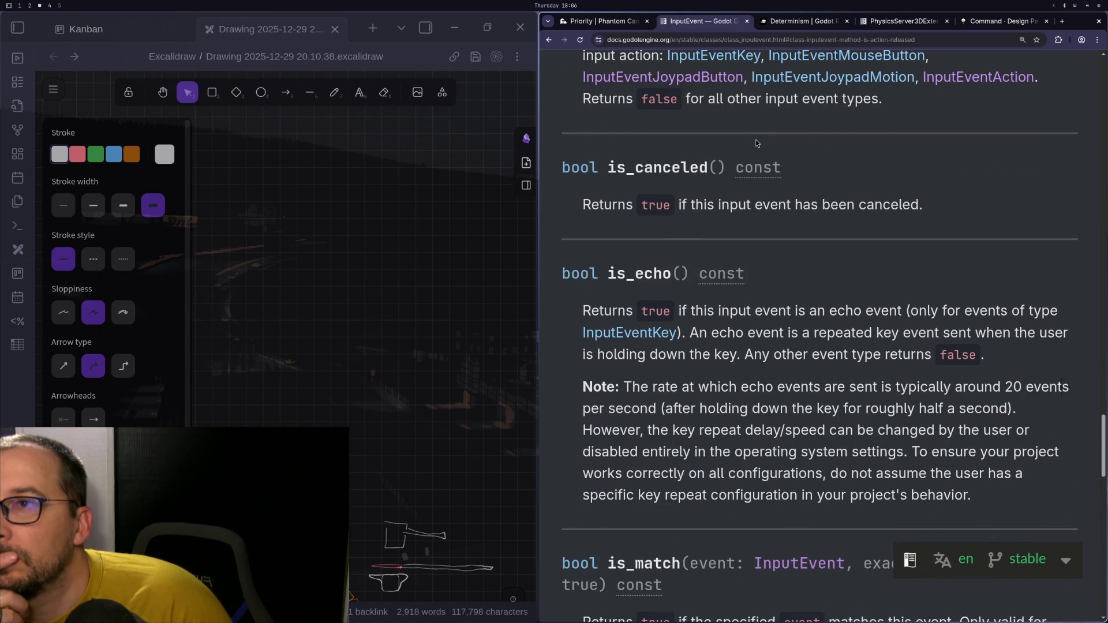
scroll(756, 143, up, 1)
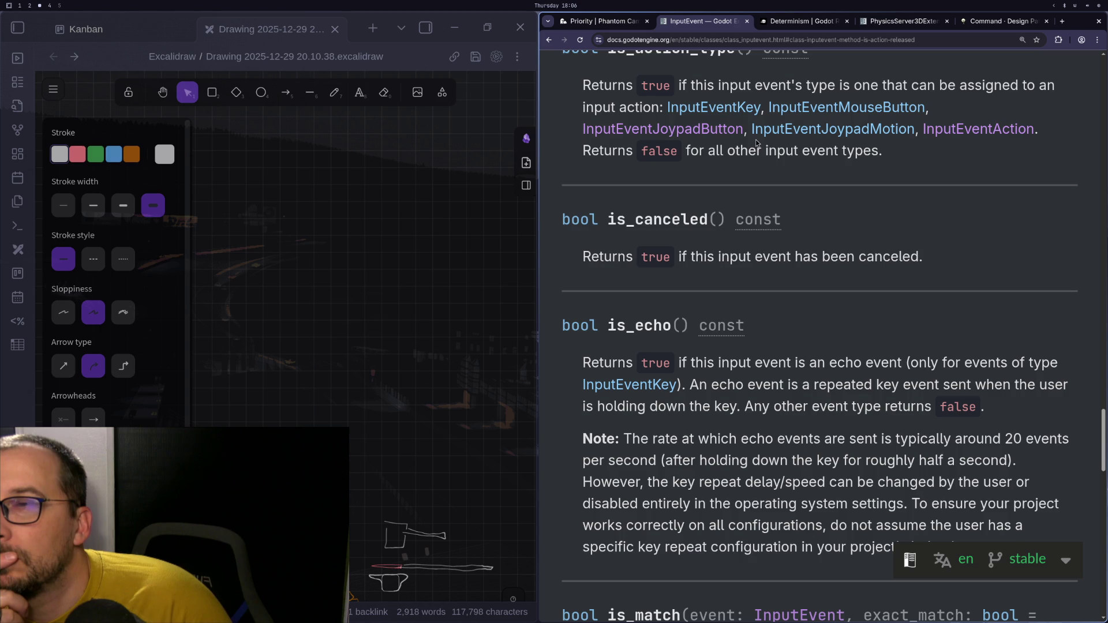
scroll(757, 143, up, 1)
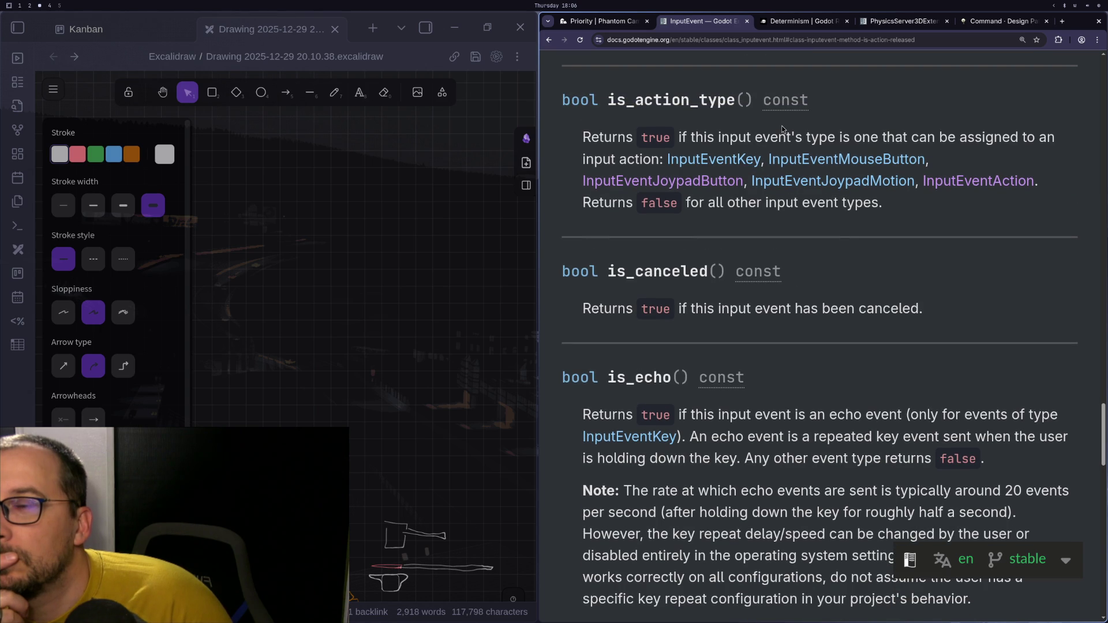
scroll(781, 126, down, 5)
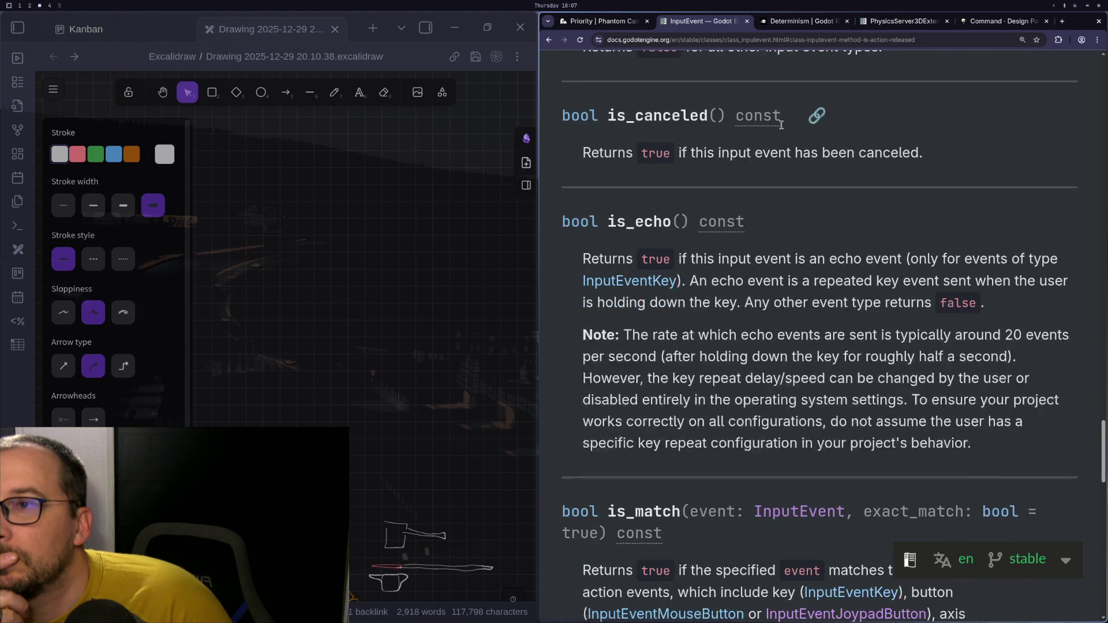
scroll(783, 126, down, 3)
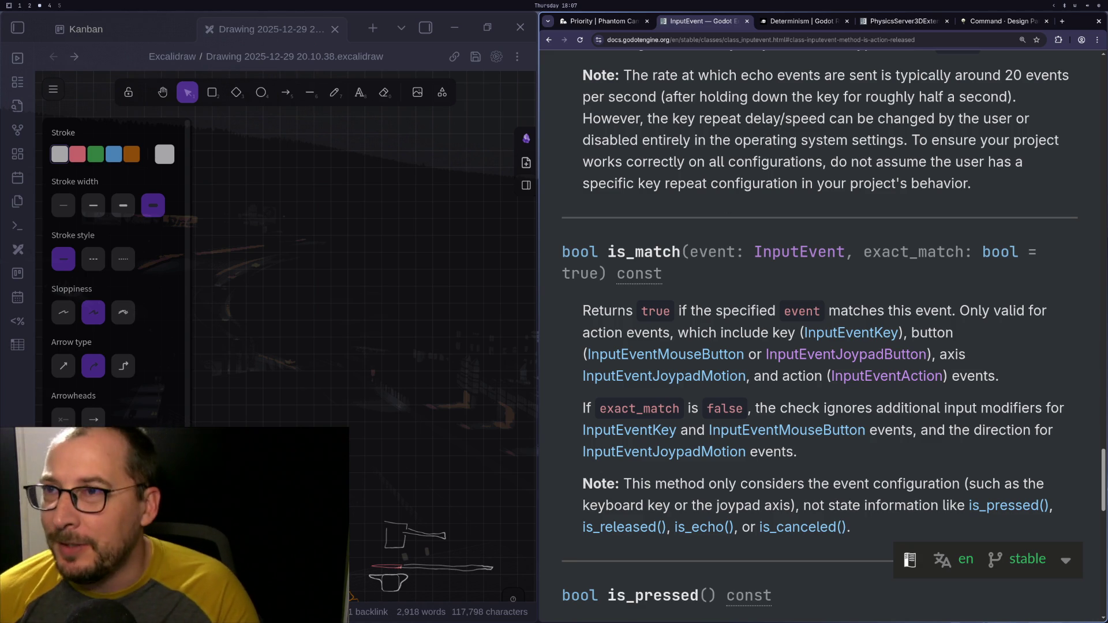
key(super+1)
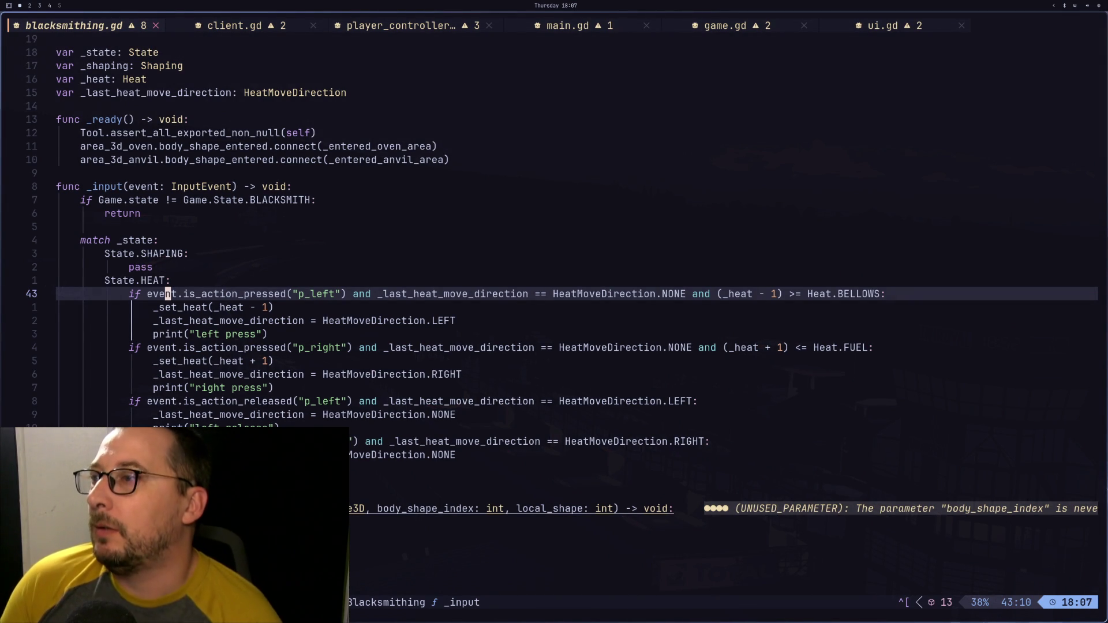
- Delete the left and right press and release debug print lines with dd
key(j)
key(j)
key(j)
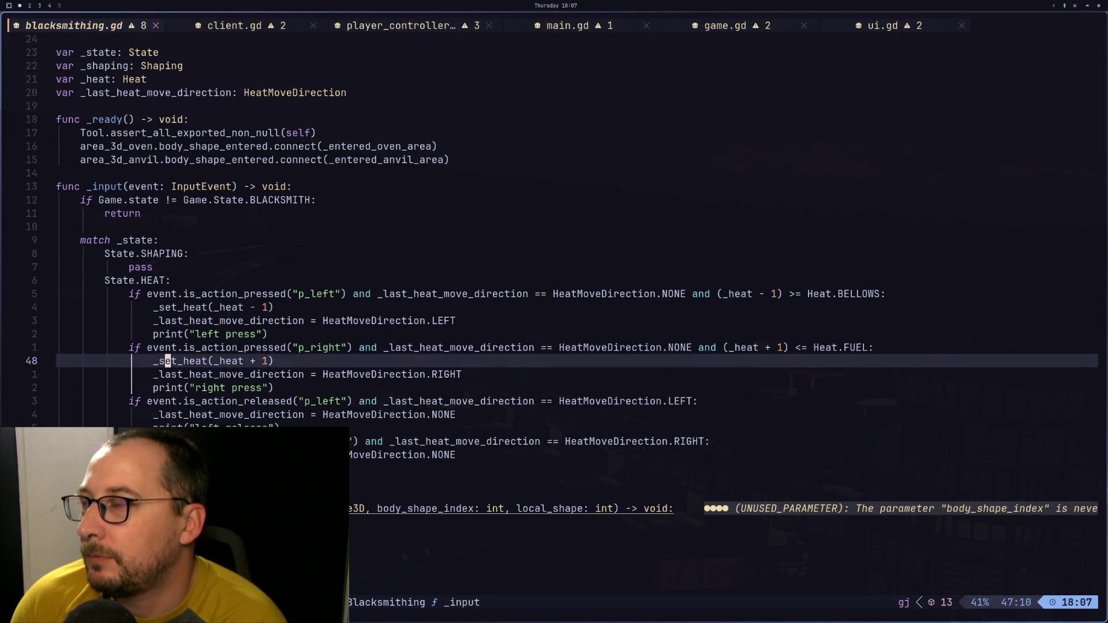
key(k)
key(k)
key(j)
key(j)
key(j)
key(k)
key(k)
key(k)
key(k)
key(k)
key(j)
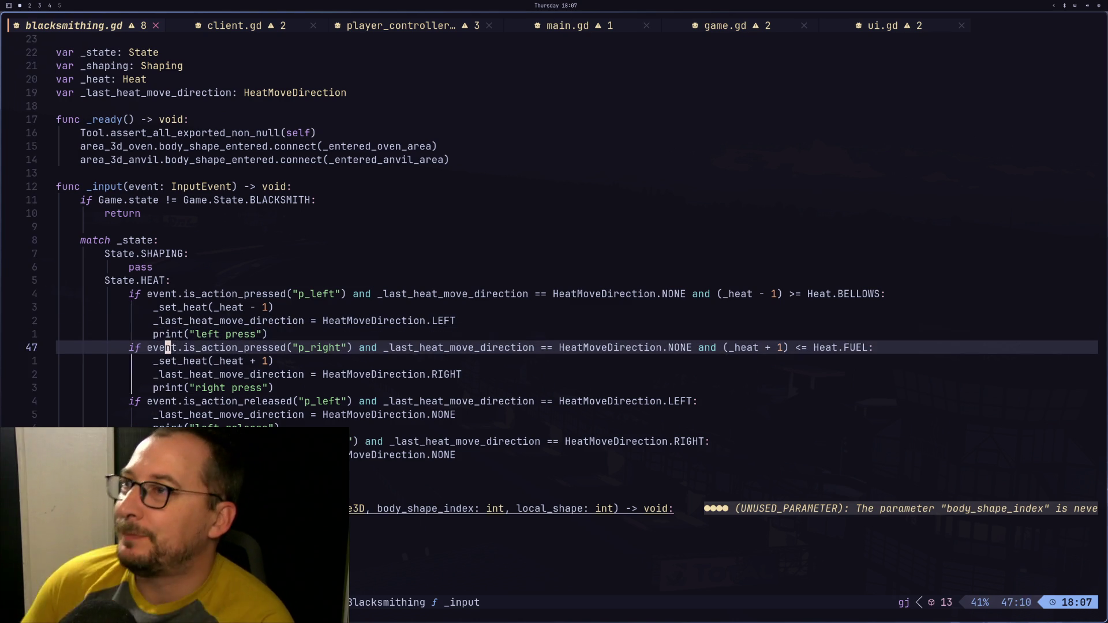
key(k)
key(d)
key(d)
key(j)
key(j)
key(j)
key(d)
key(d)
key(j)
key(j)
key(j)
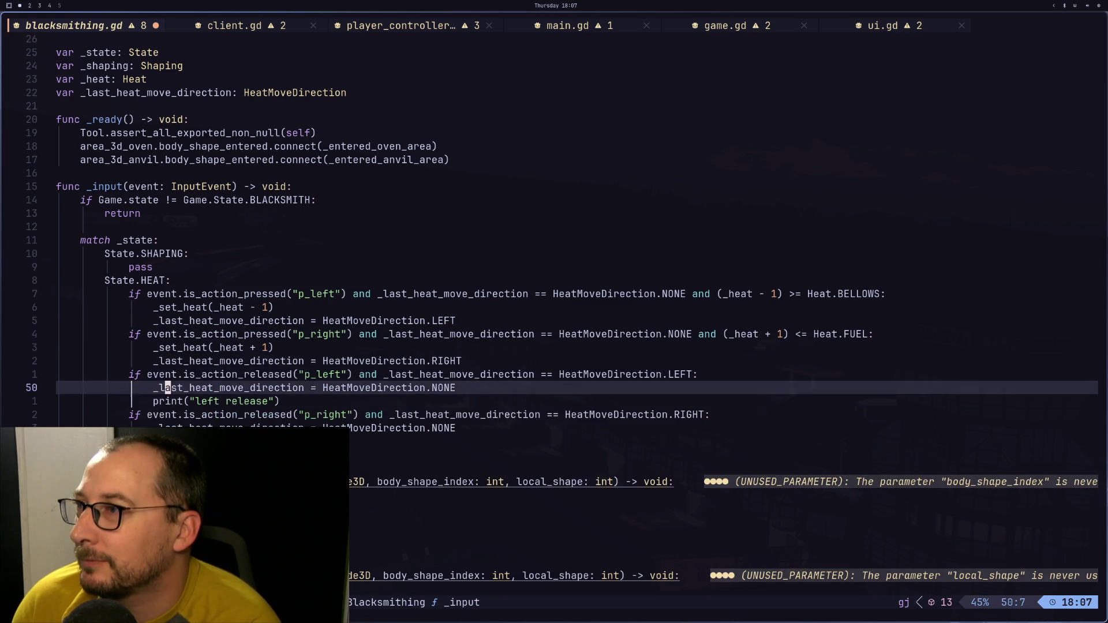
key(k)
key(d)
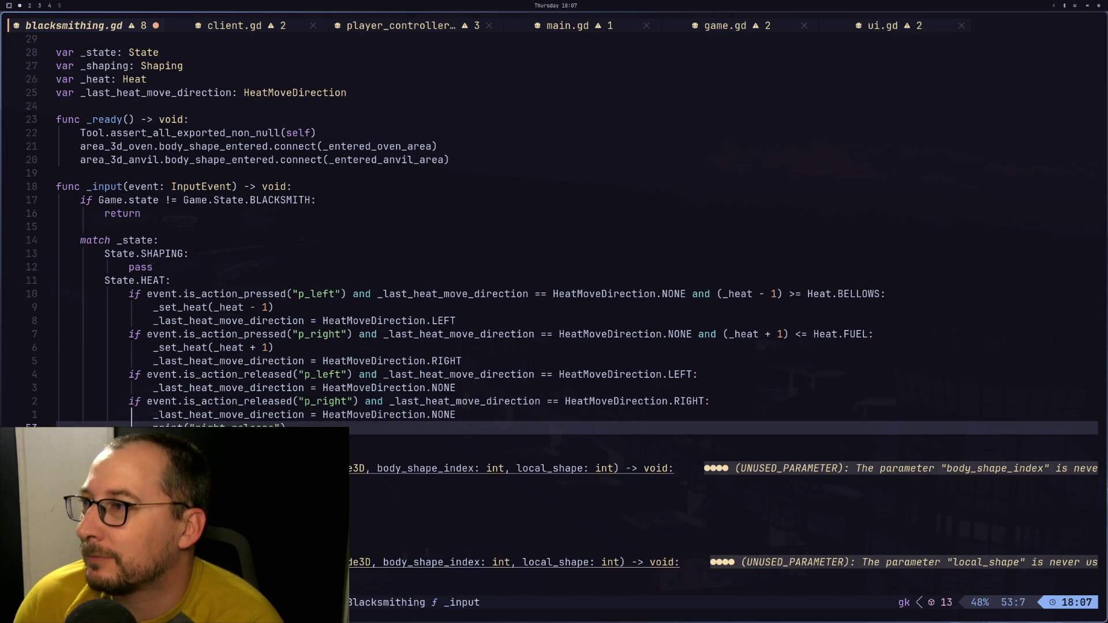
key(d)
key(d)
- Save blacksmithing.gd with :w
key(colon)
text(w)
key(Return)
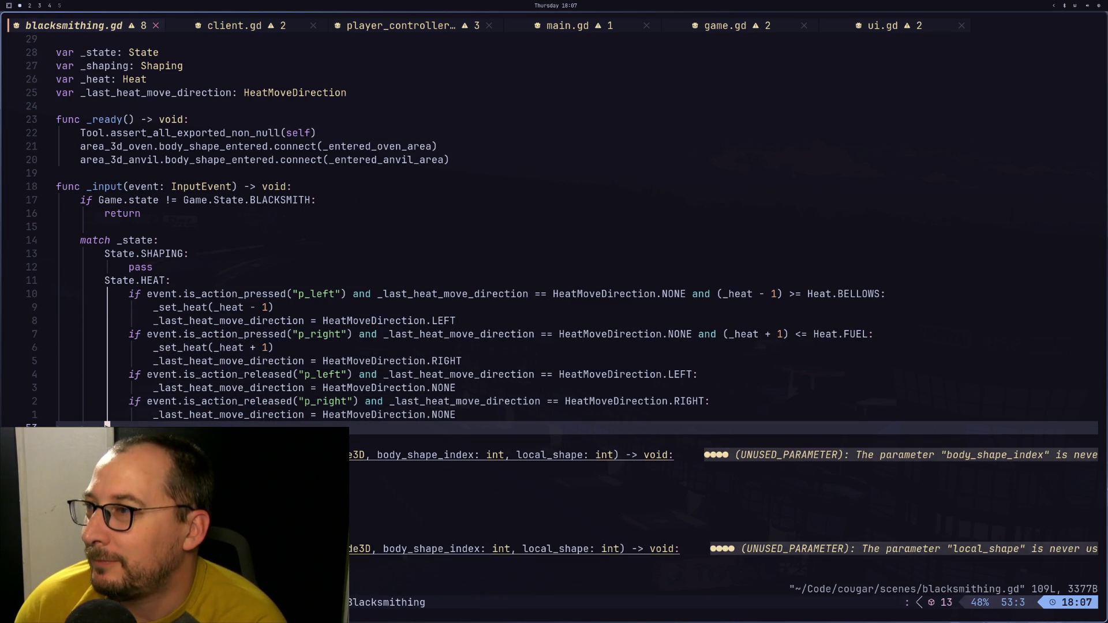
key(super+2)
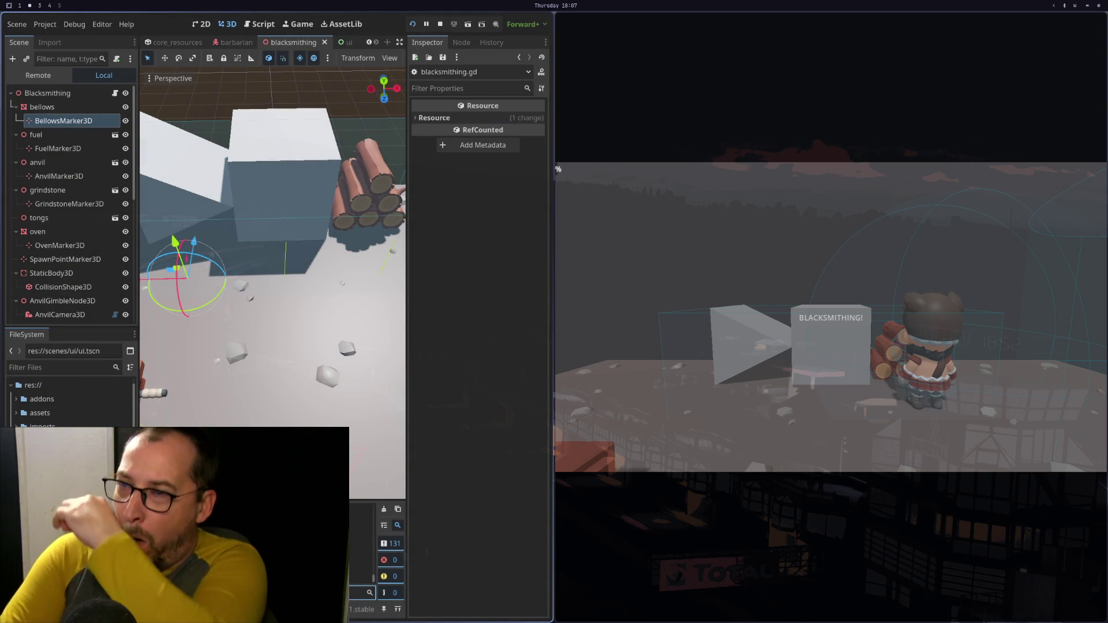
- Walk the character left toward the BLACKSMITHING! box and focus the game window
key(Left)
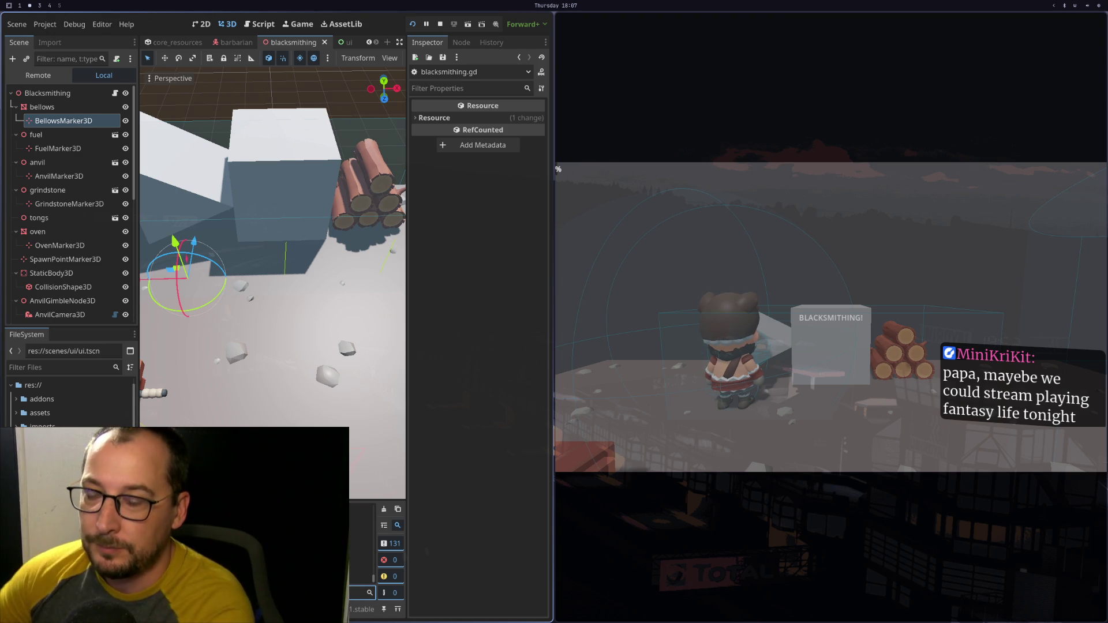
click(830, 227)
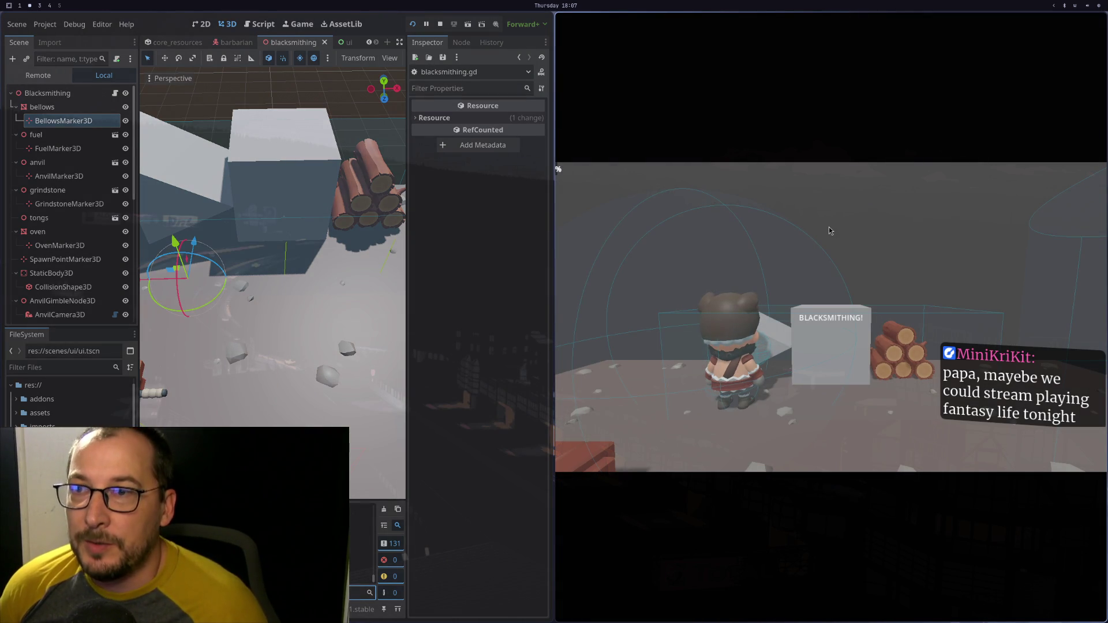
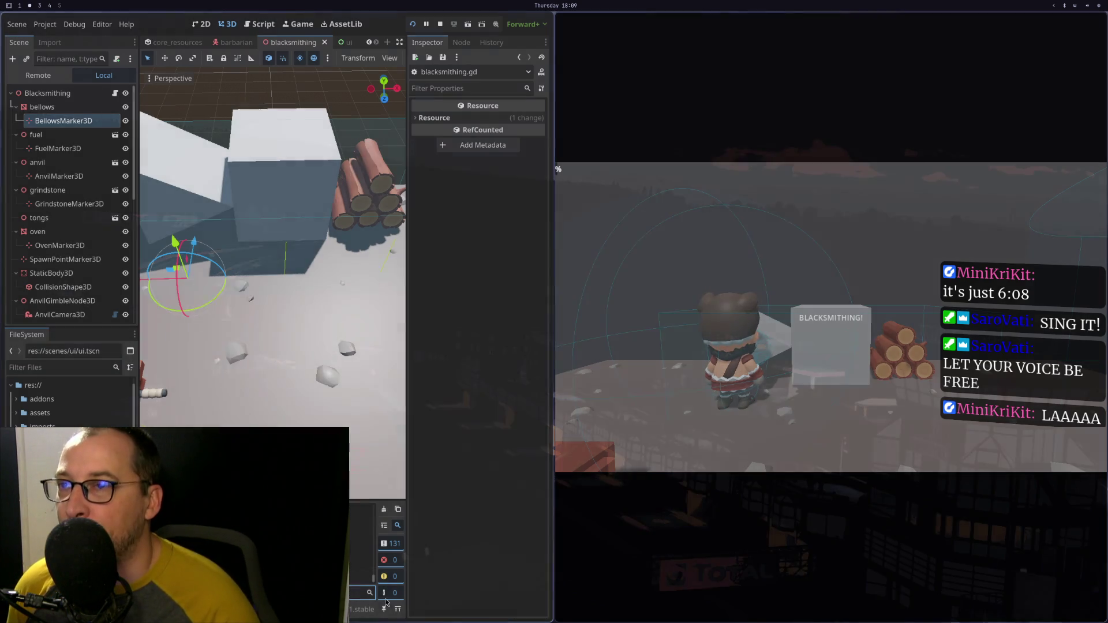
- Stop the running blacksmithing game from the editor toolbar
click(593, 500)
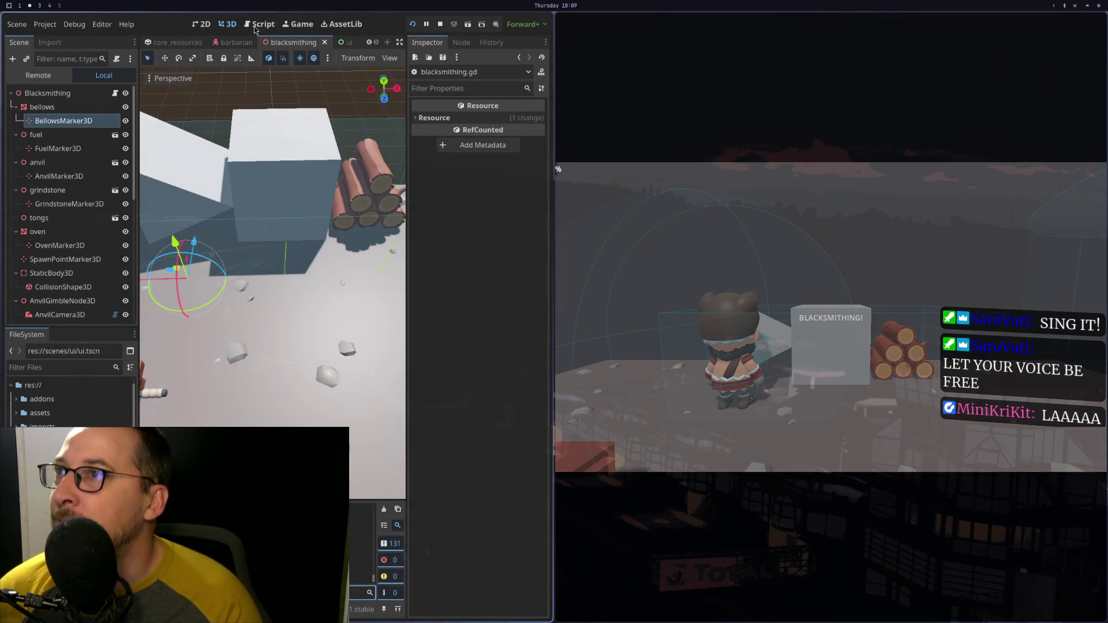
click(440, 23)
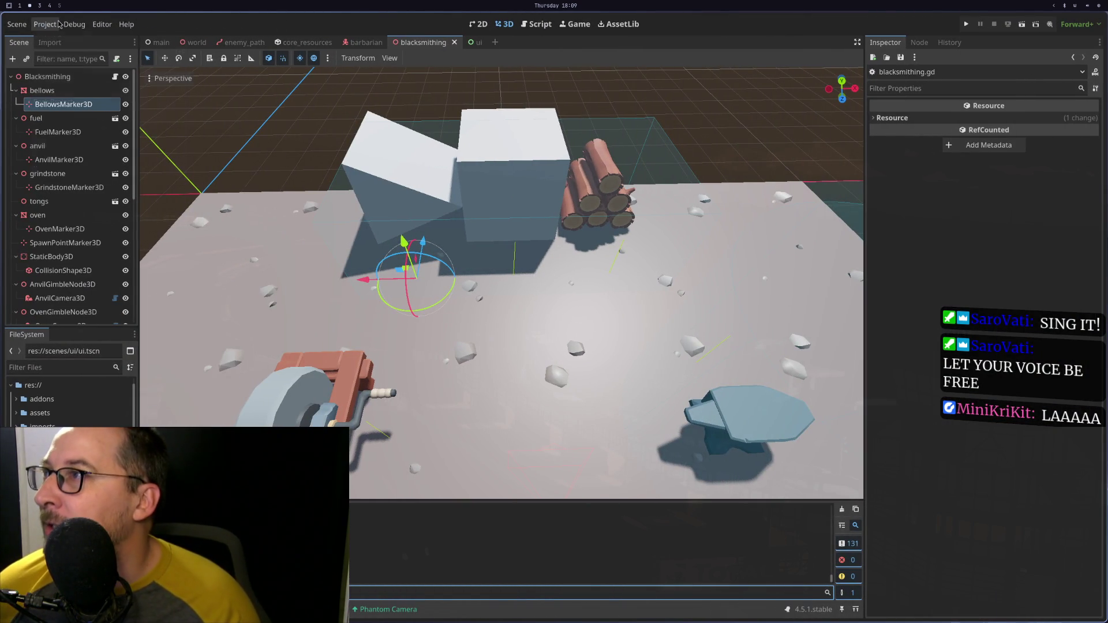
click(45, 24)
- Open the Input Map in Project Settings and check the p_left deadzone, leaving it unchanged
mouse_move(74, 24)
click(68, 38)
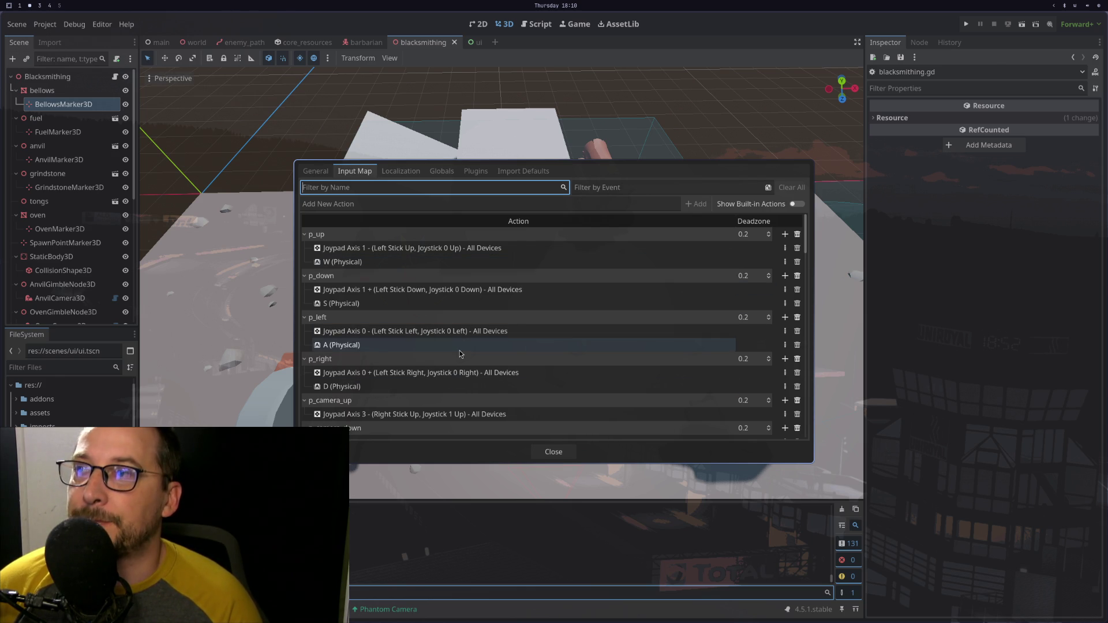
click(752, 318)
click(750, 318)
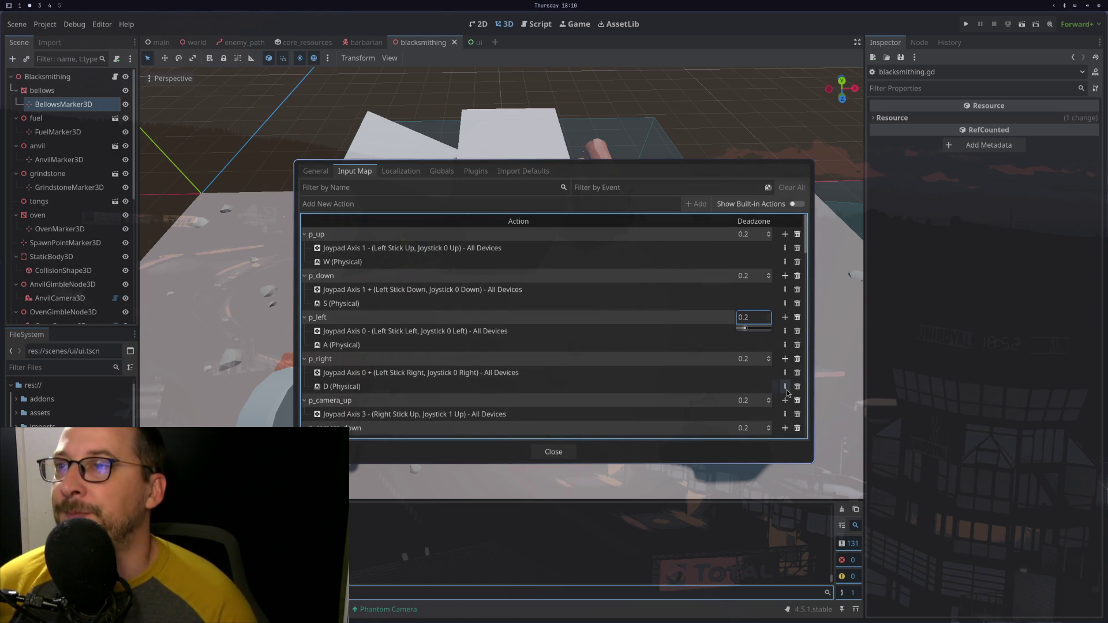
click(634, 349)
scroll(633, 349, down, 8)
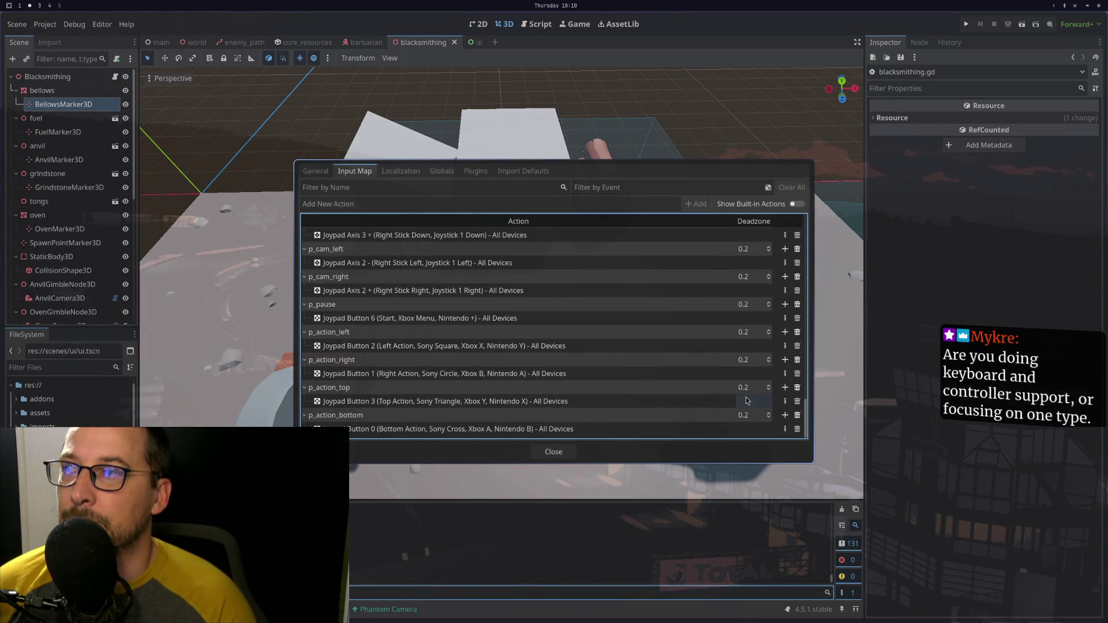
- Set the p_action_left and p_action_right deadzones to 0.5 and close Project Settings
click(744, 332)
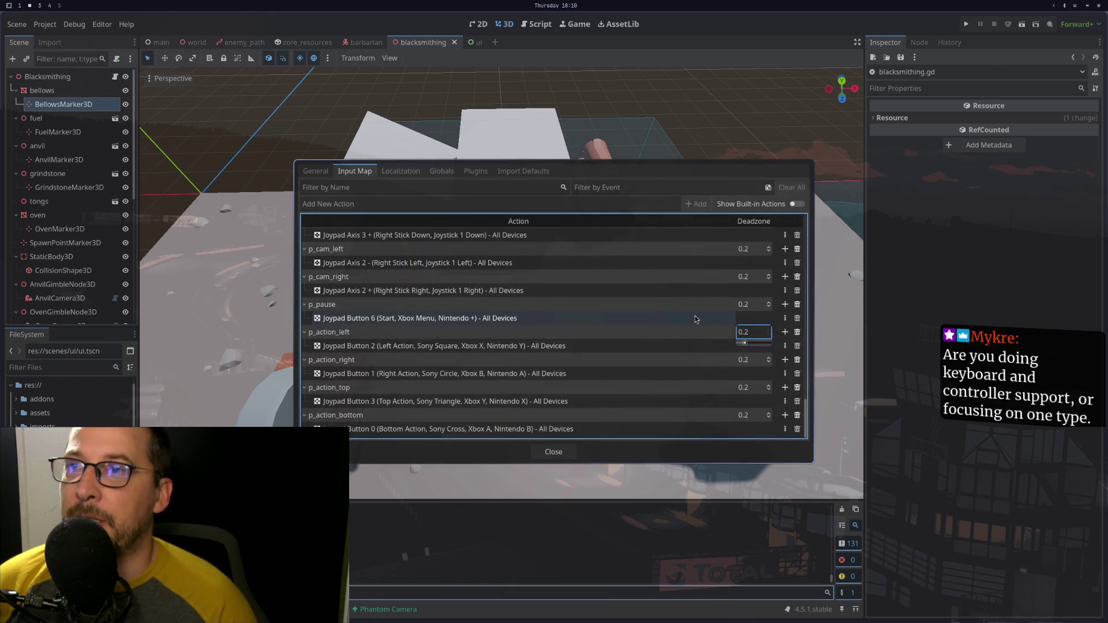
text(0.5)
key(Return)
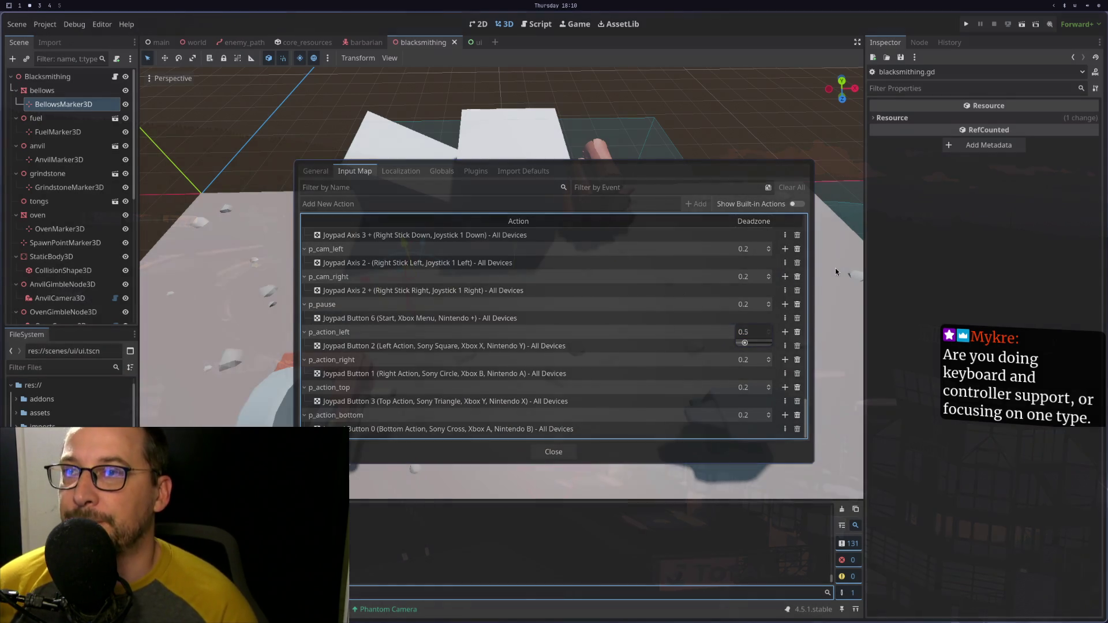
click(753, 343)
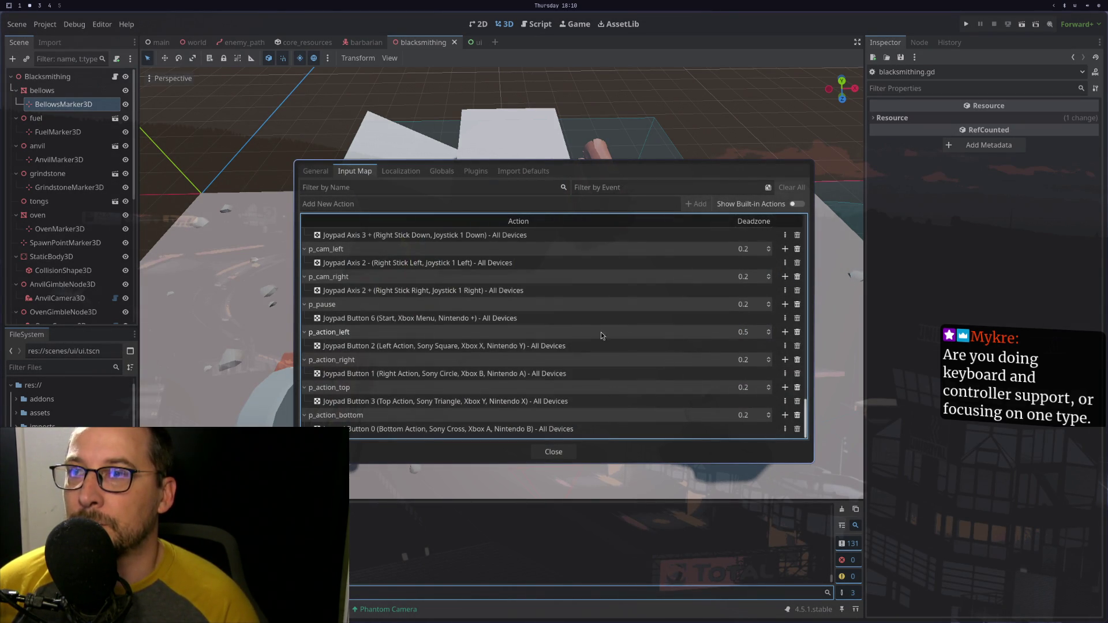
click(756, 360)
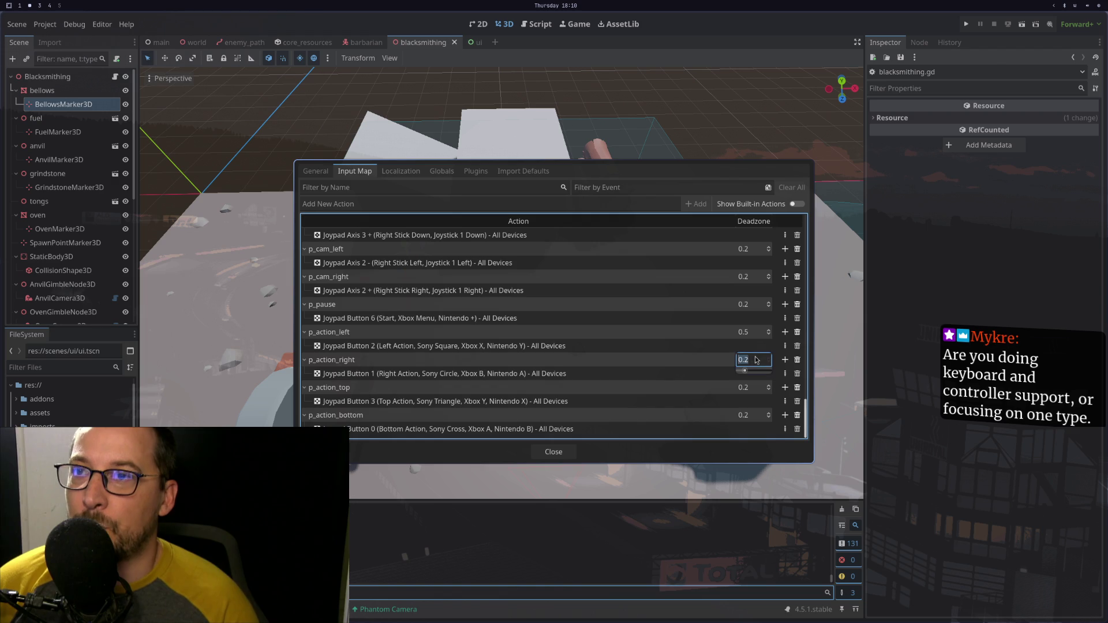
text(0.5)
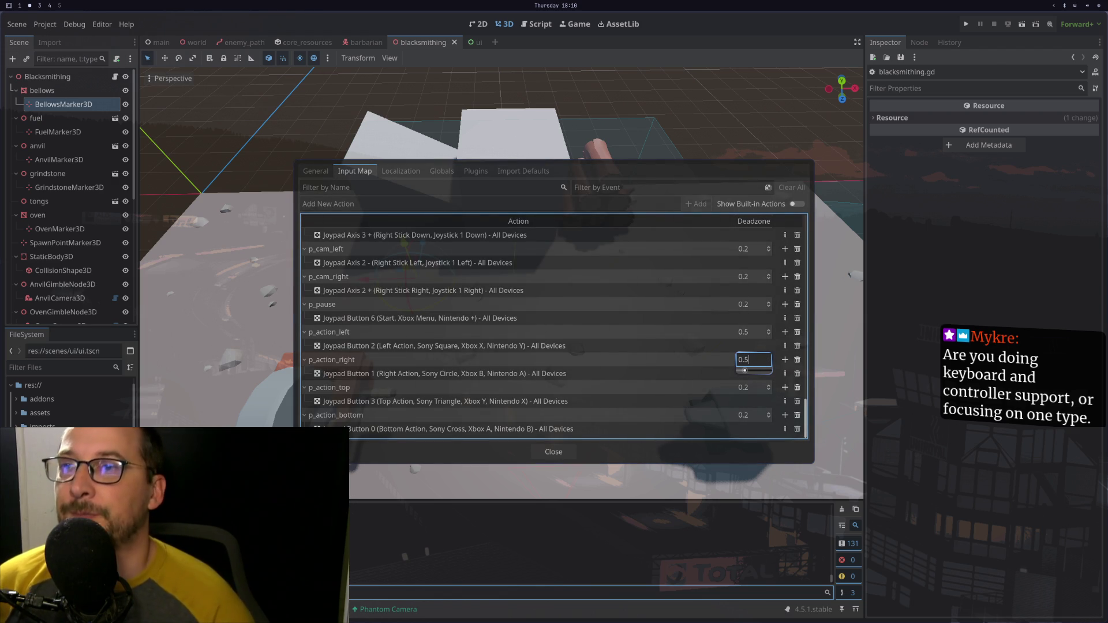
key(Return)
click(805, 168)
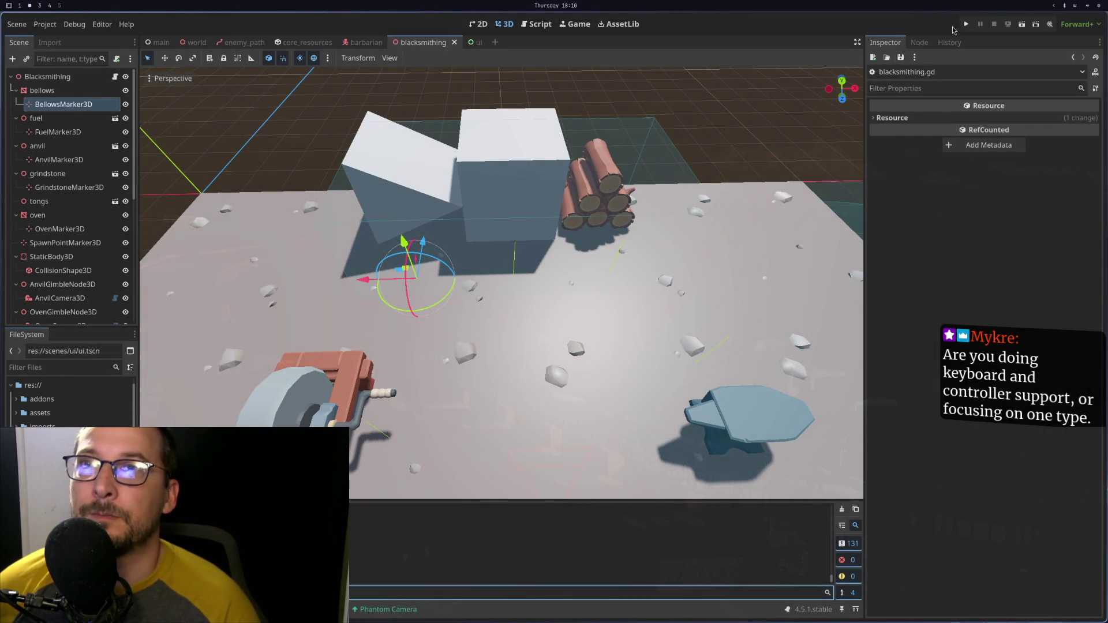
- Playtest the game by moving the character with A, stop it, and reopen the Input Map
click(965, 26)
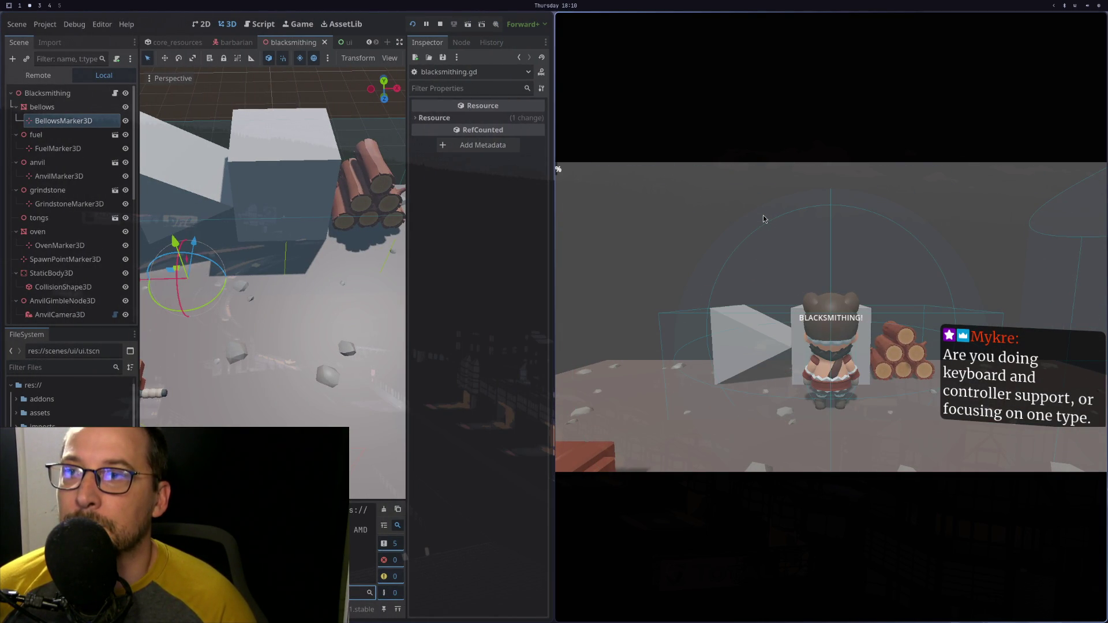
key(a)
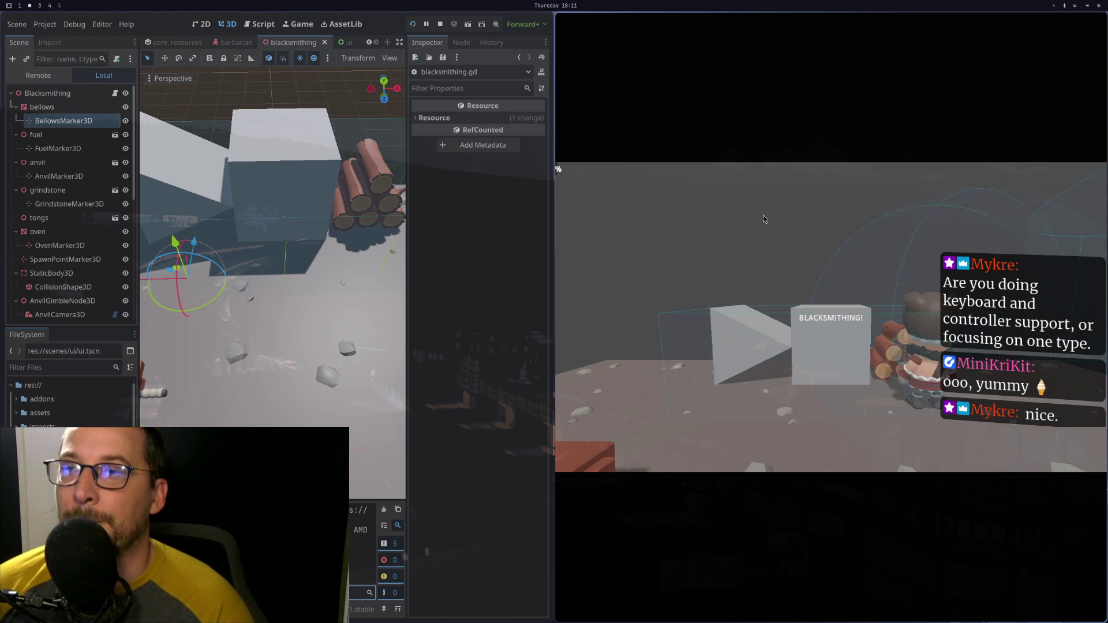
click(536, 193)
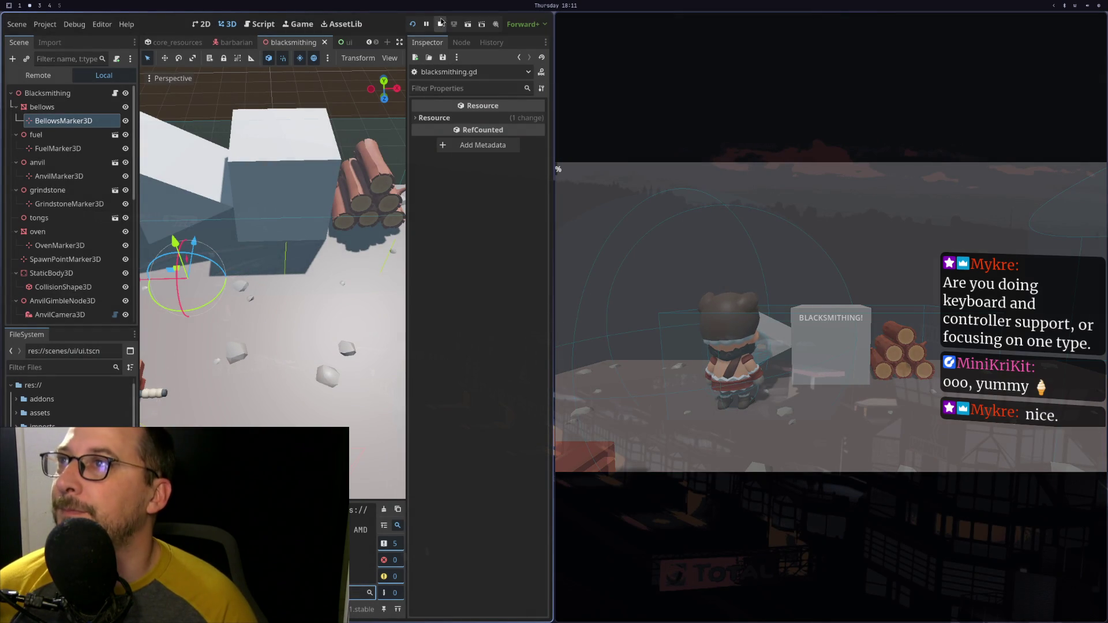
click(439, 23)
click(45, 25)
click(72, 39)
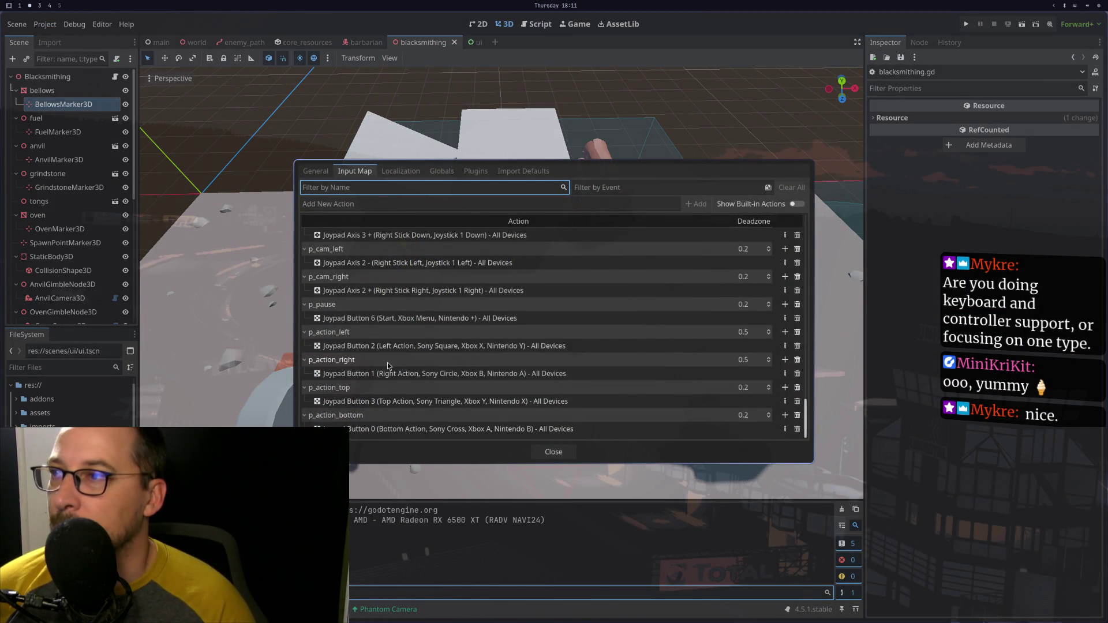
- Set the p_left and p_right deadzones to 0.5, close settings, and run the game
scroll(406, 289, up, 10)
scroll(407, 288, up, 15)
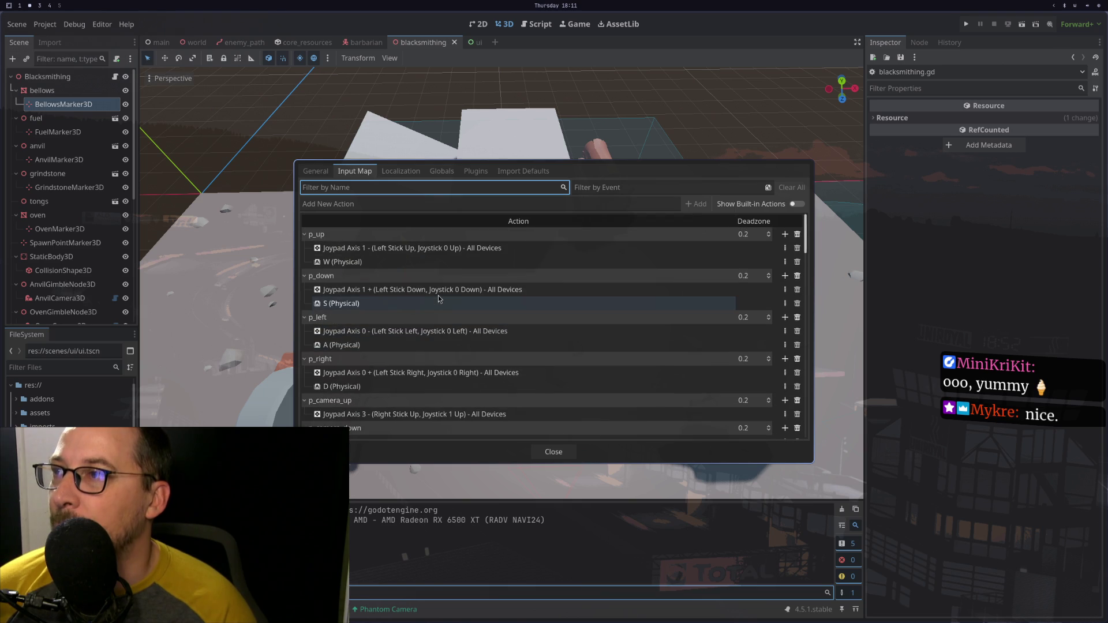
click(753, 313)
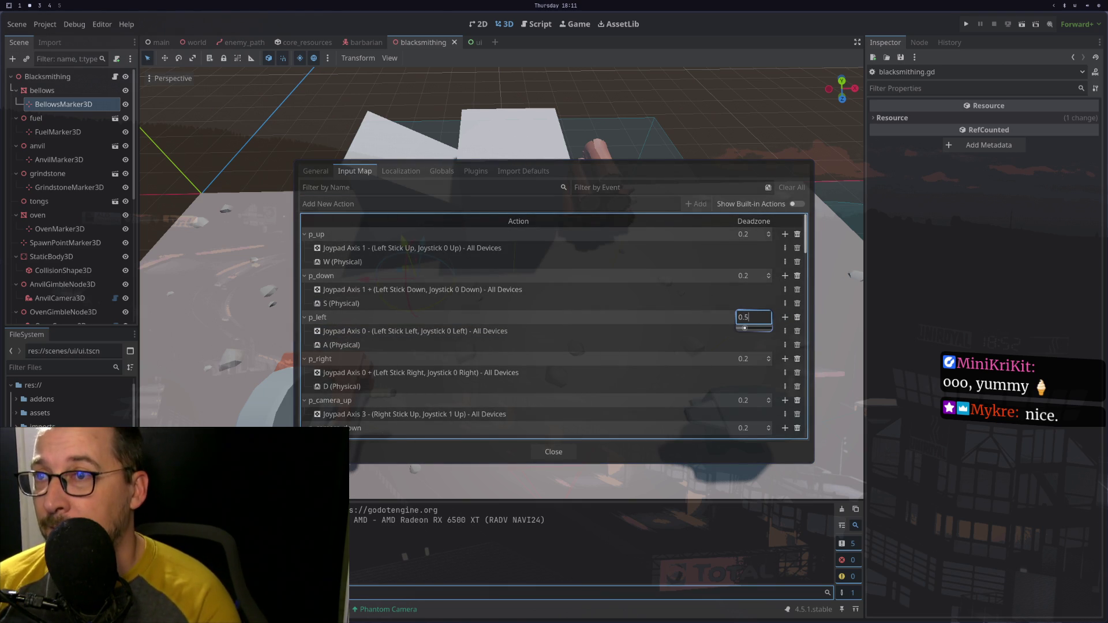
click(753, 362)
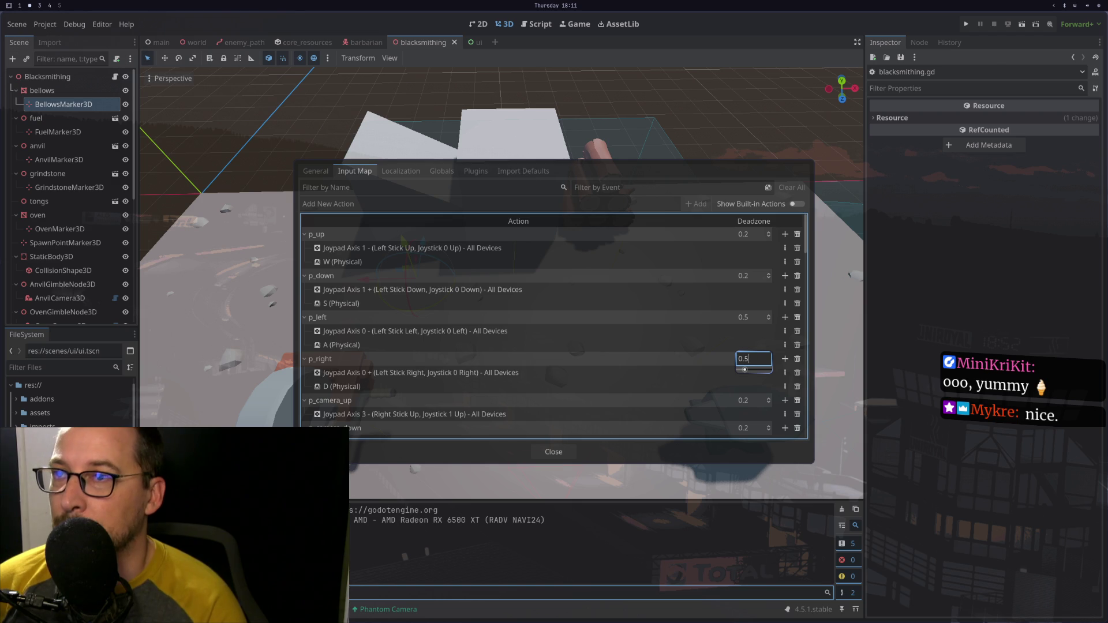
click(553, 452)
click(967, 23)
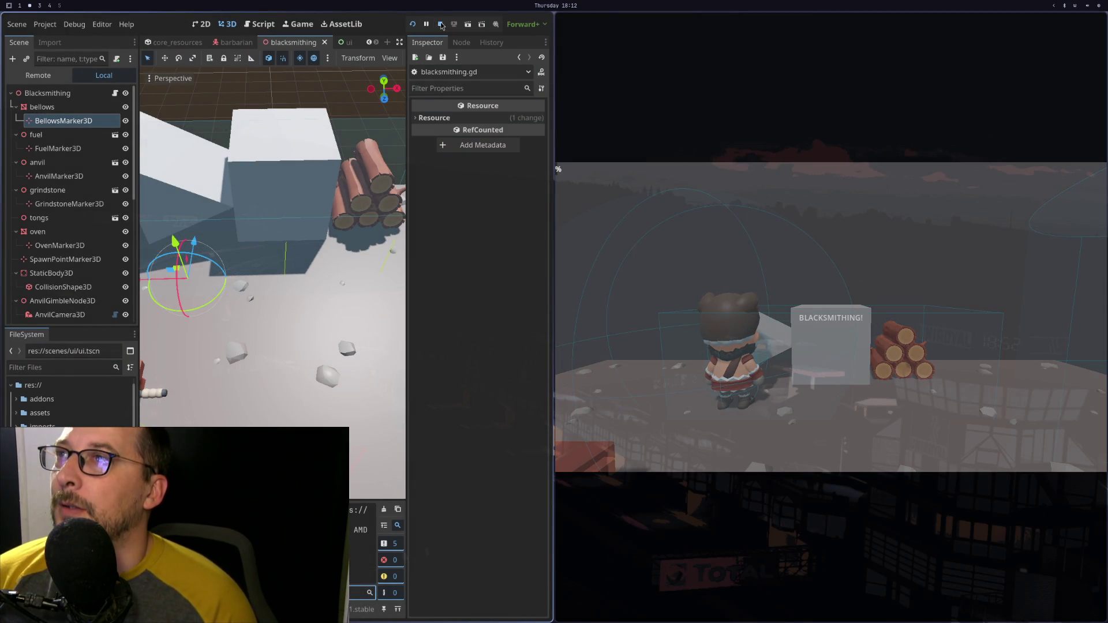
- Stop and restart the game, stop it with F8, and reopen the Input Map settings
click(441, 24)
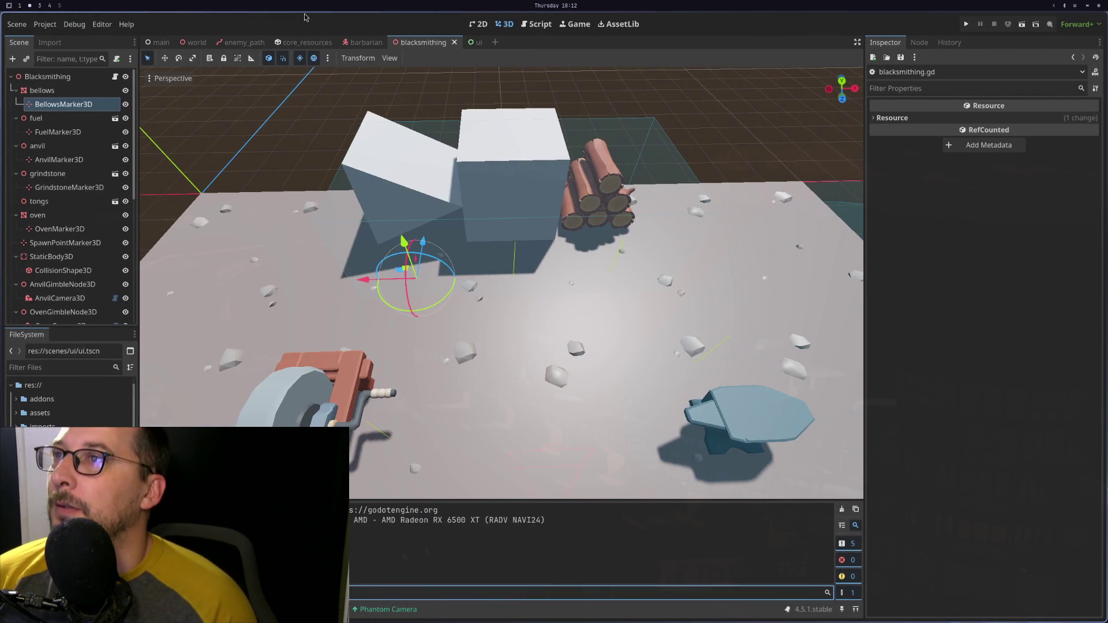
click(966, 24)
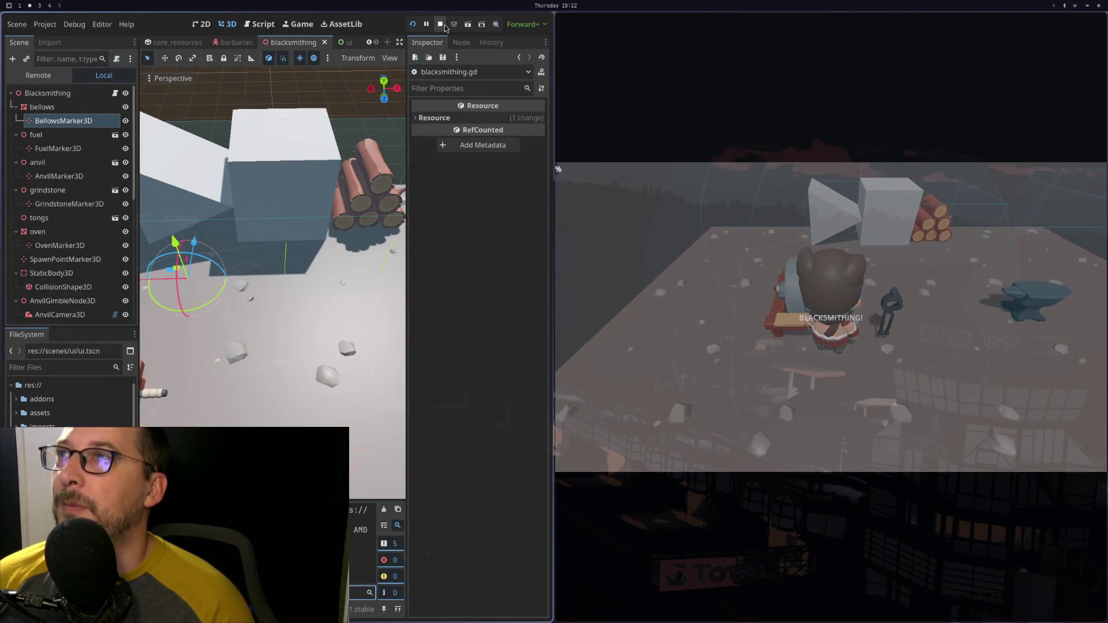
key(F8)
click(52, 26)
click(58, 40)
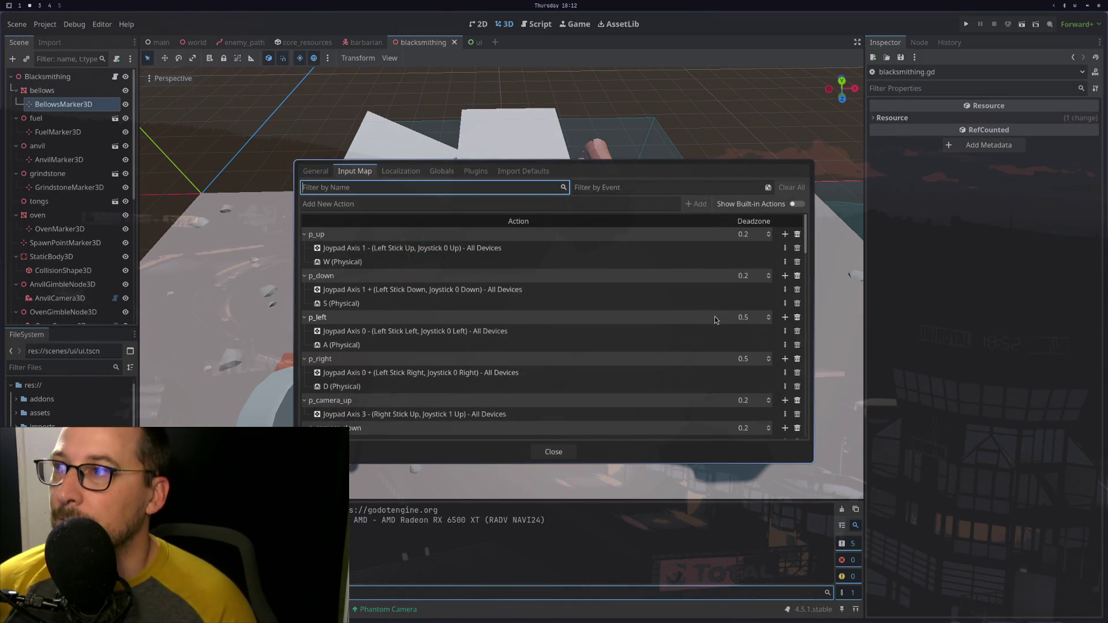
- Set the p_left and p_right deadzones to 0.1, close settings, and run the game
click(744, 315)
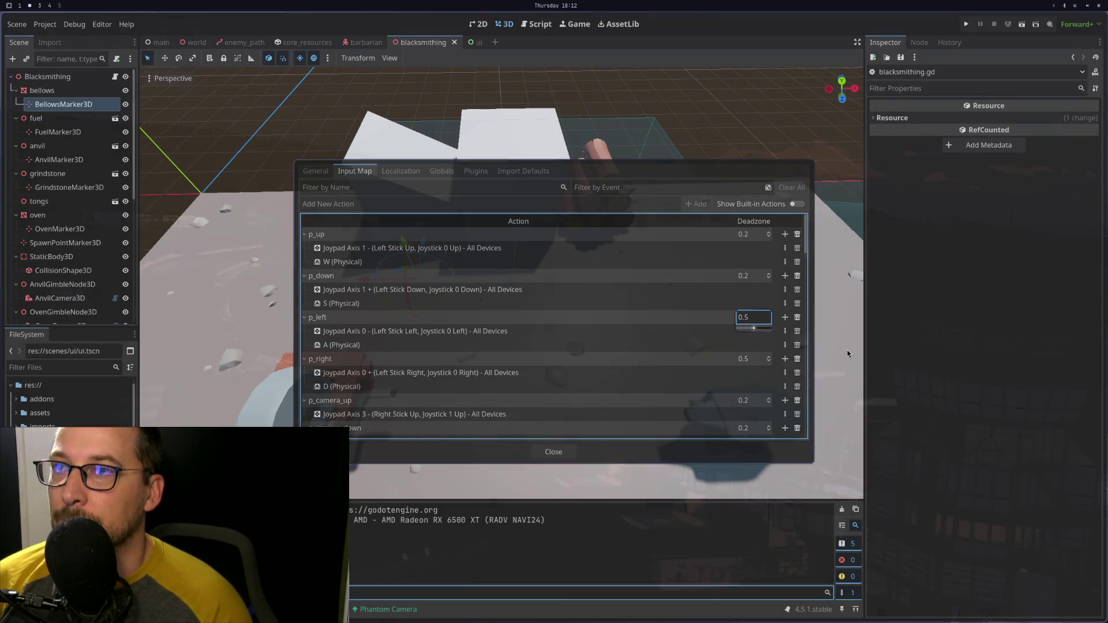
click(753, 360)
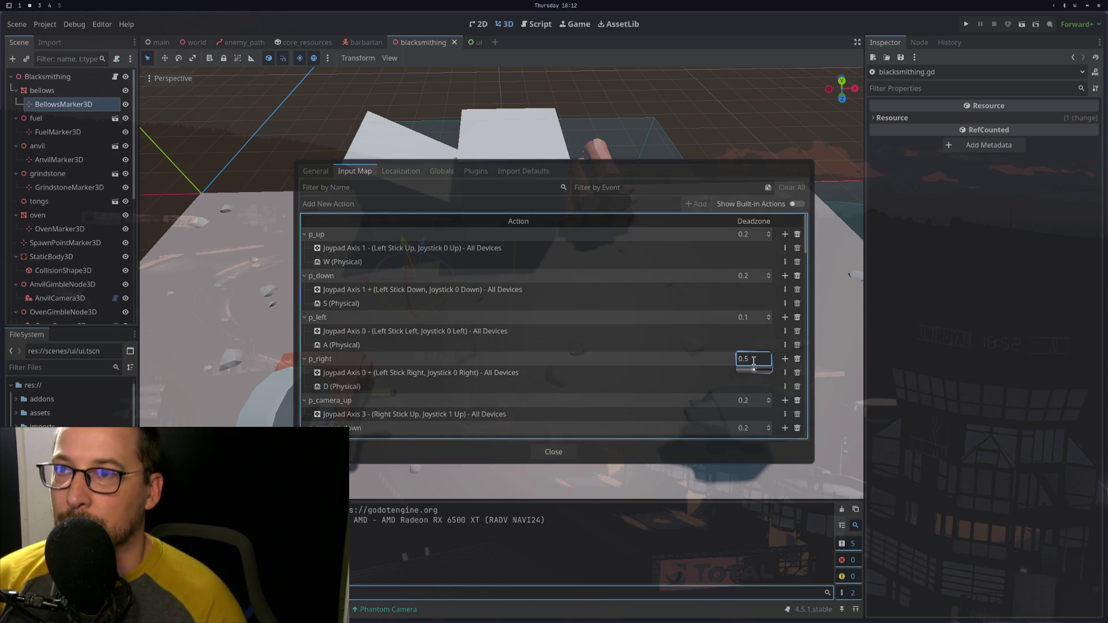
key(Return)
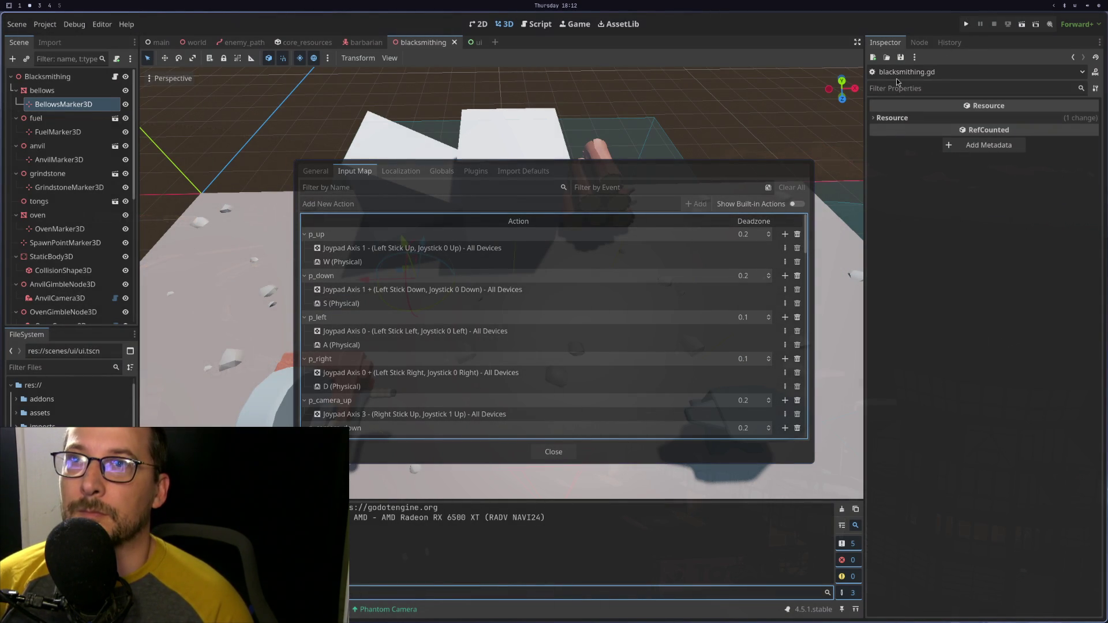
key(Escape)
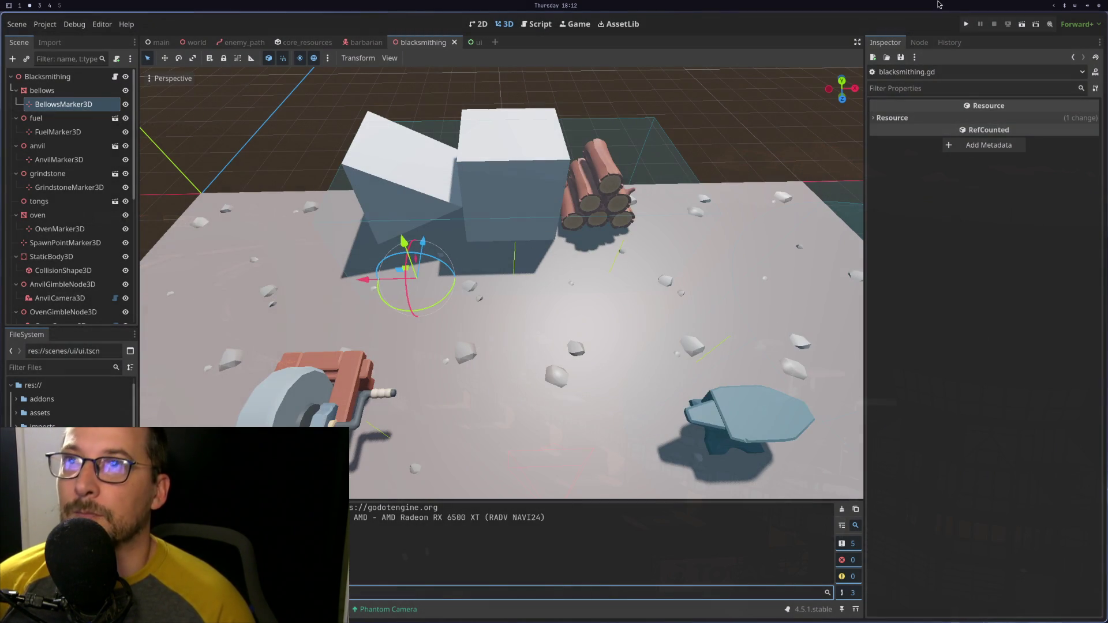
click(967, 24)
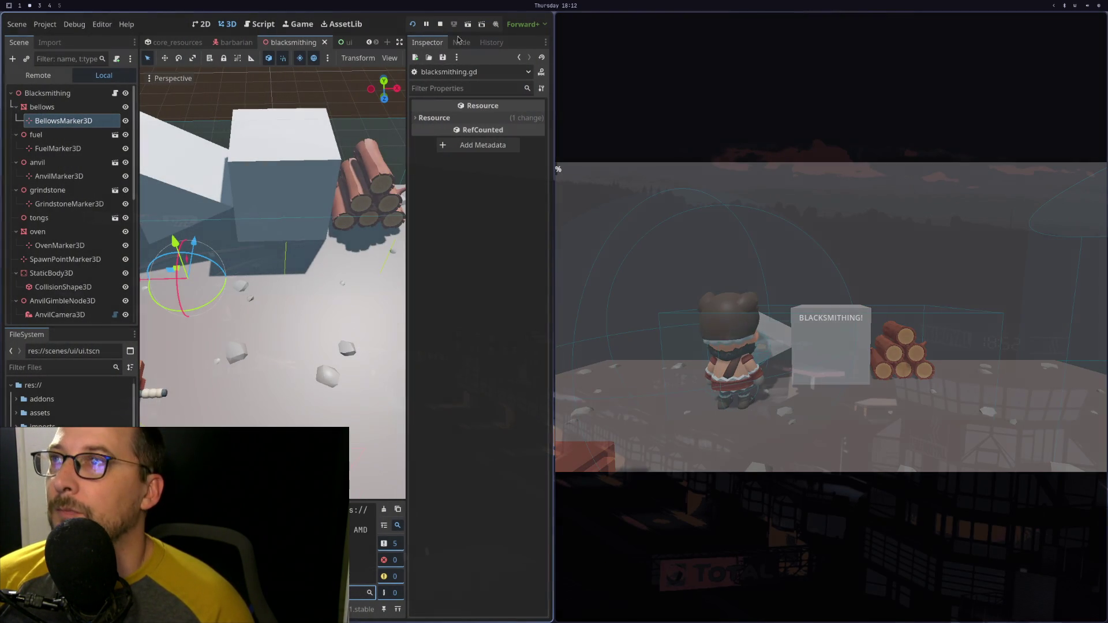
- Stop the running game and open the Project menu
click(440, 24)
click(45, 23)
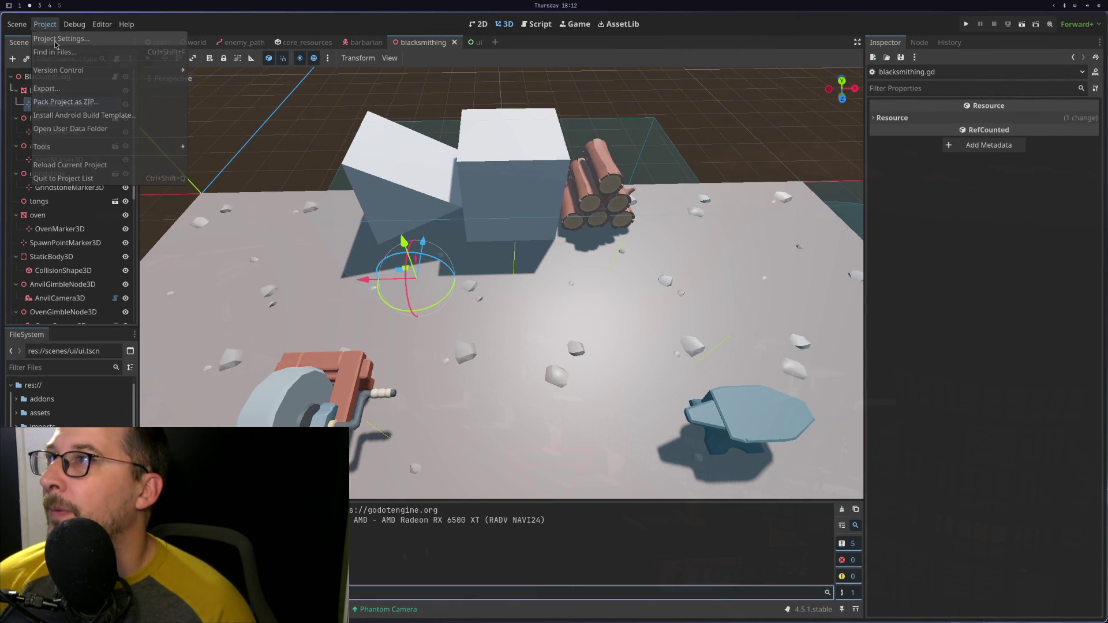
- In the Input Map, set the p_left and p_right deadzones back to 0.2
click(57, 38)
scroll(444, 277, down, 3)
scroll(443, 289, up, 3)
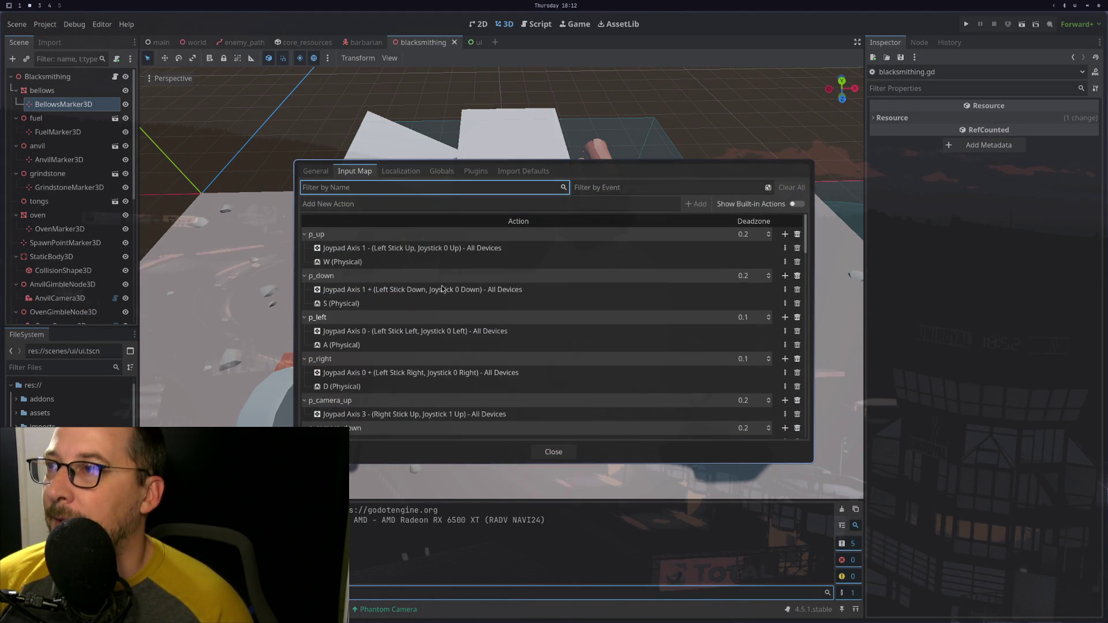
click(750, 316)
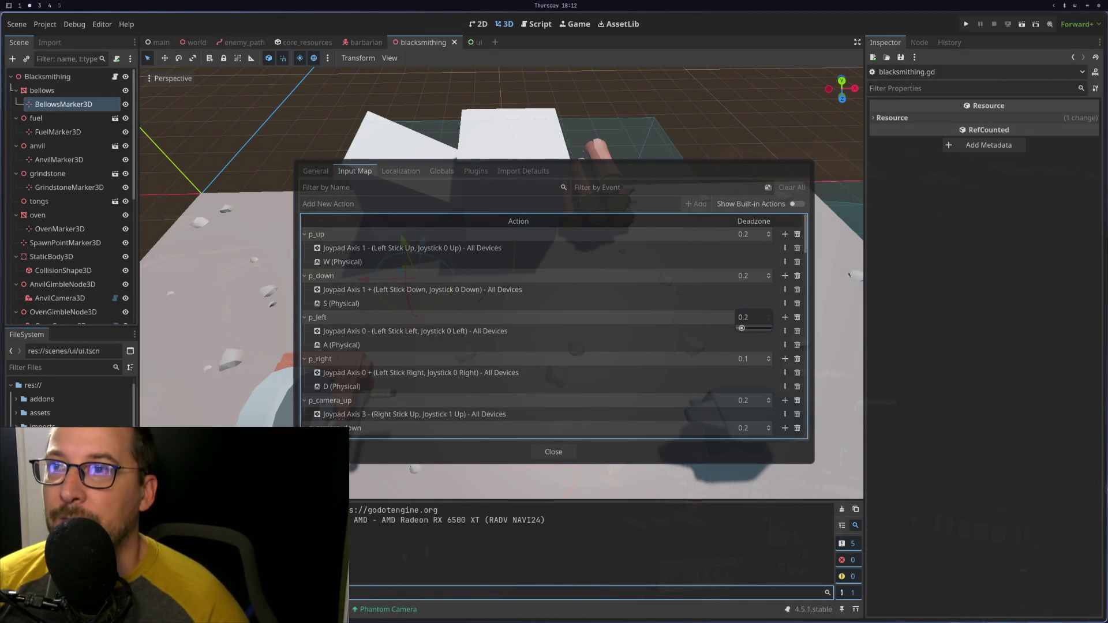
key(Return)
click(750, 360)
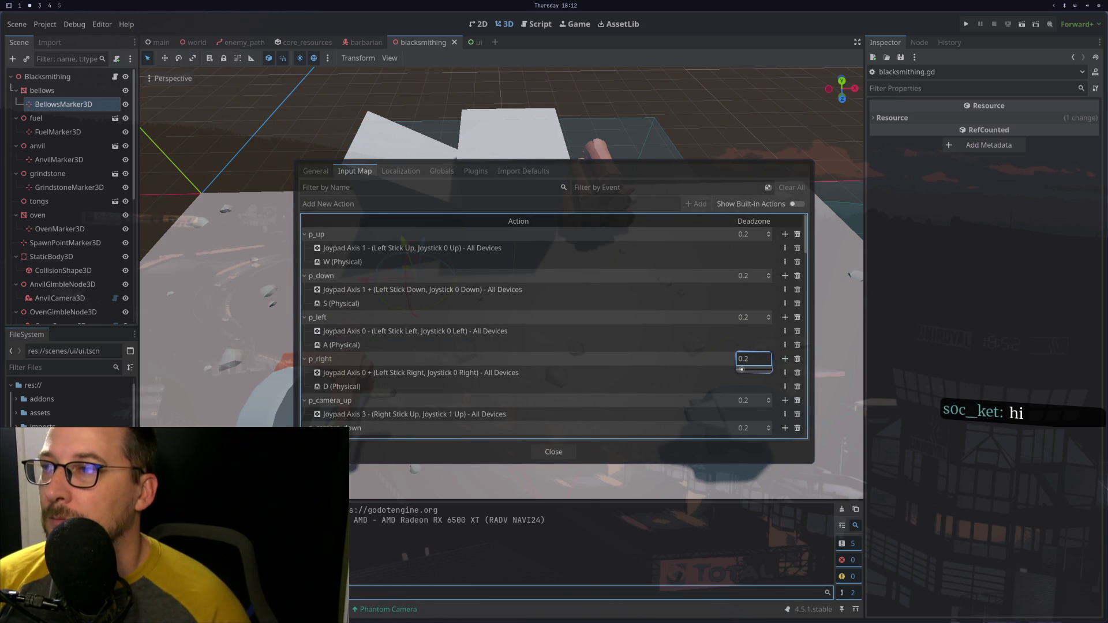
key(Return)
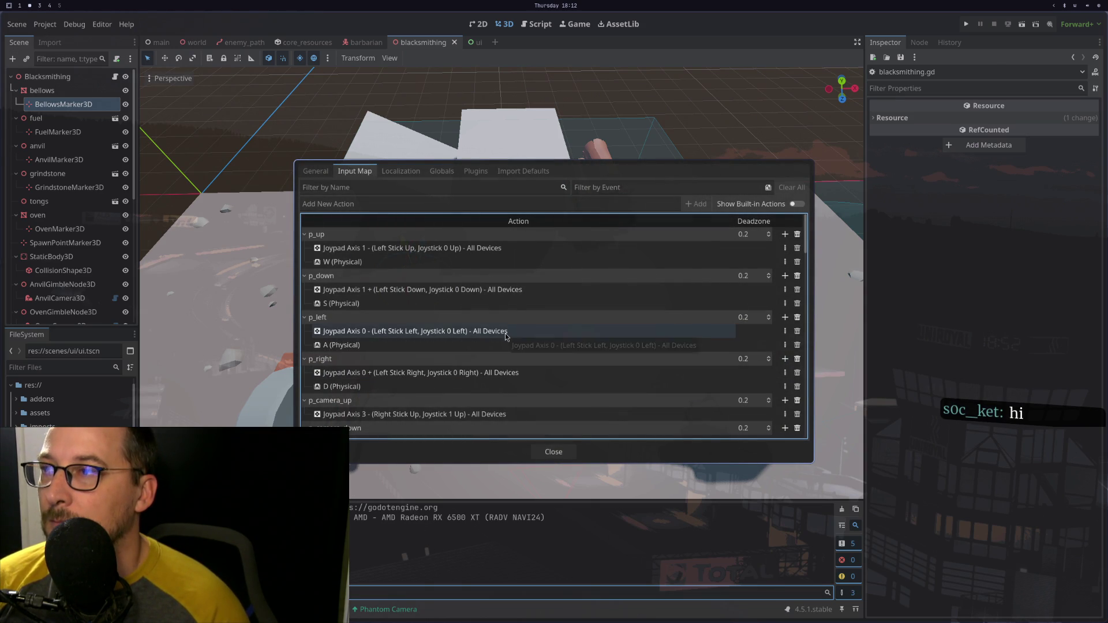
click(785, 318)
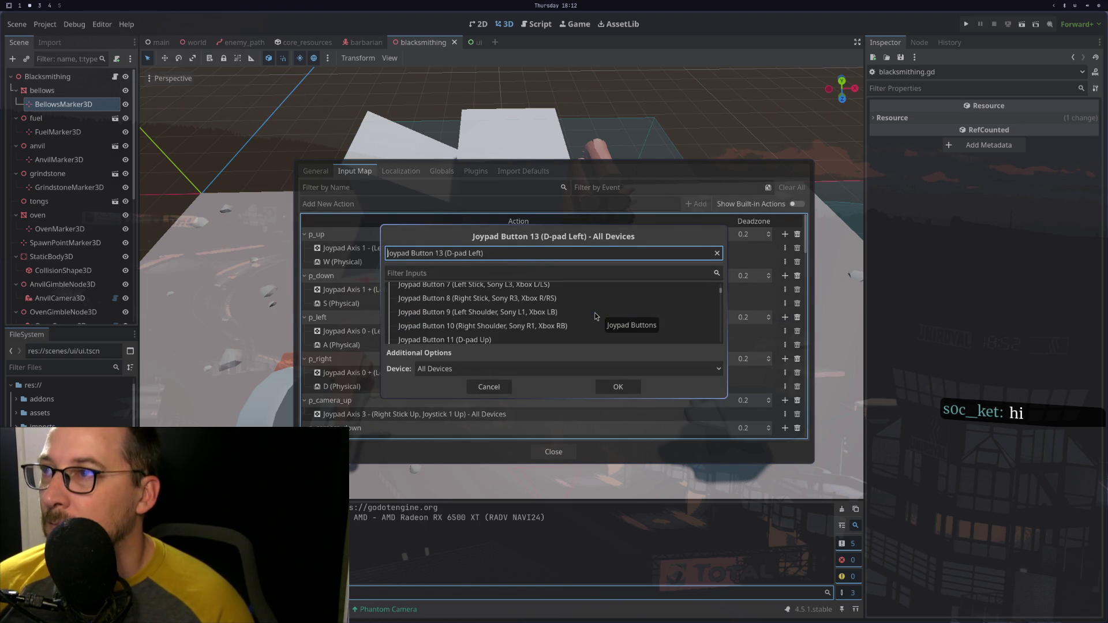
- Bind D-pad Left, Right, Up, Down (Joypad Buttons 13, 14, 11, 12) to p_left, p_right, p_up, p_down
click(600, 391)
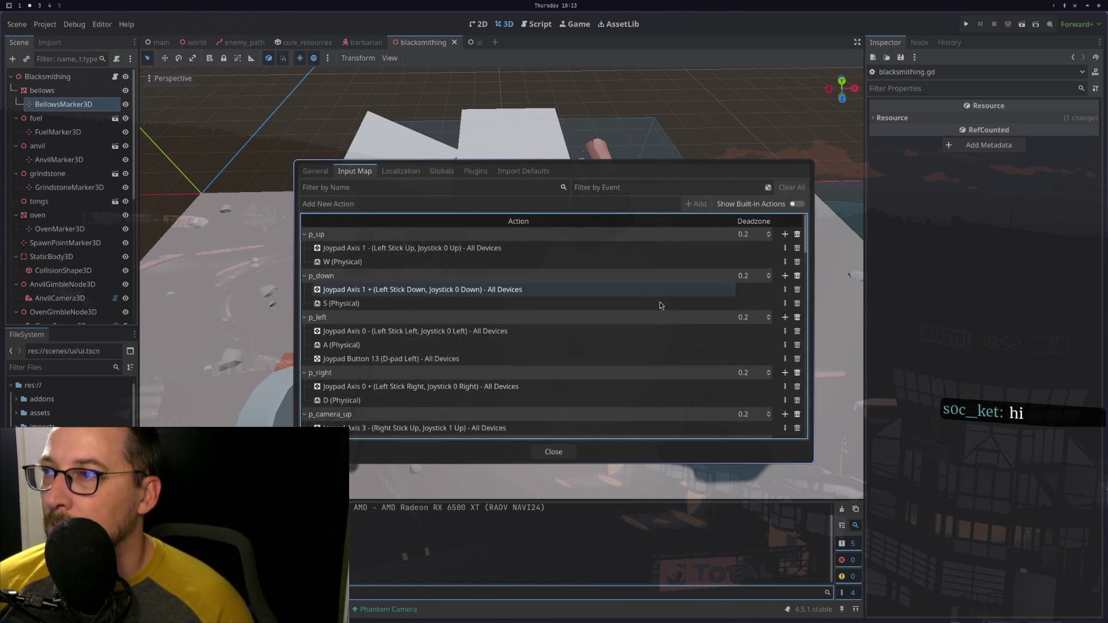
click(785, 373)
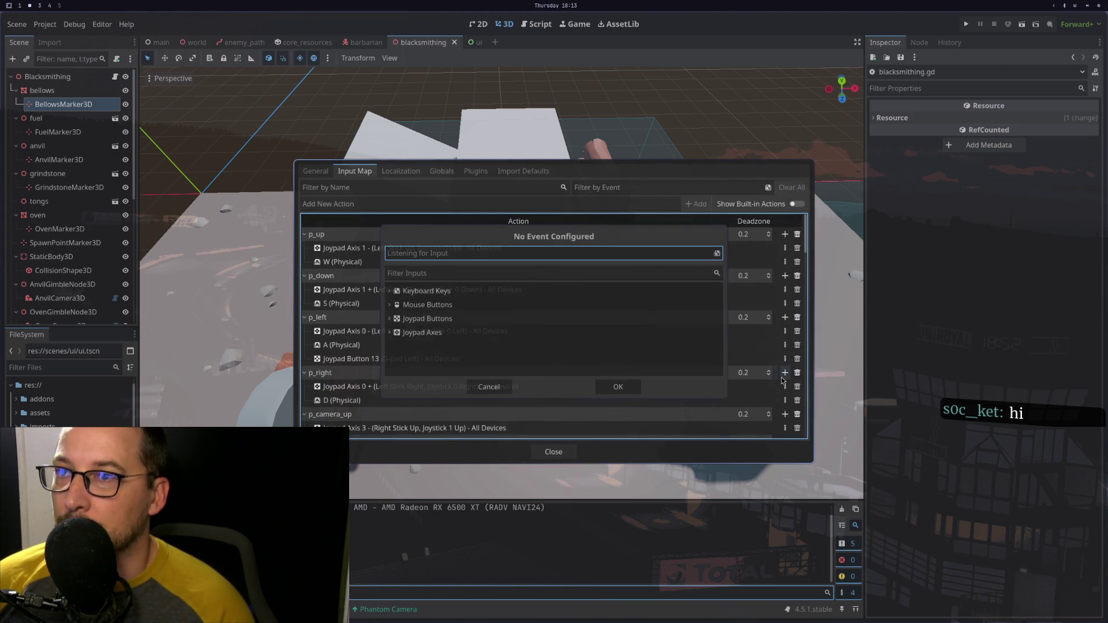
click(614, 387)
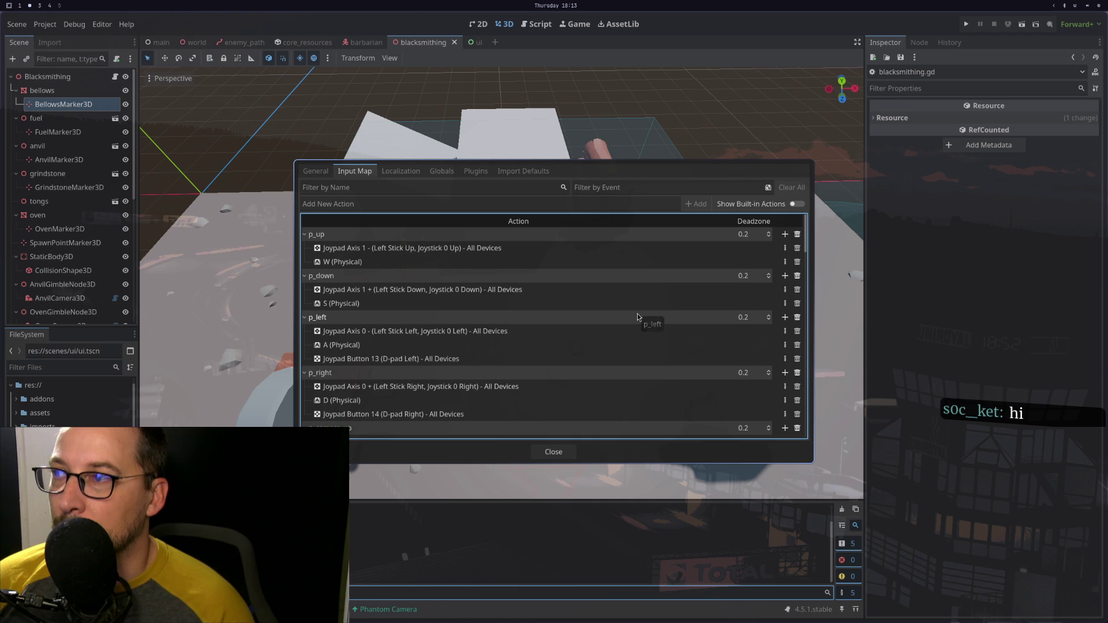
click(784, 234)
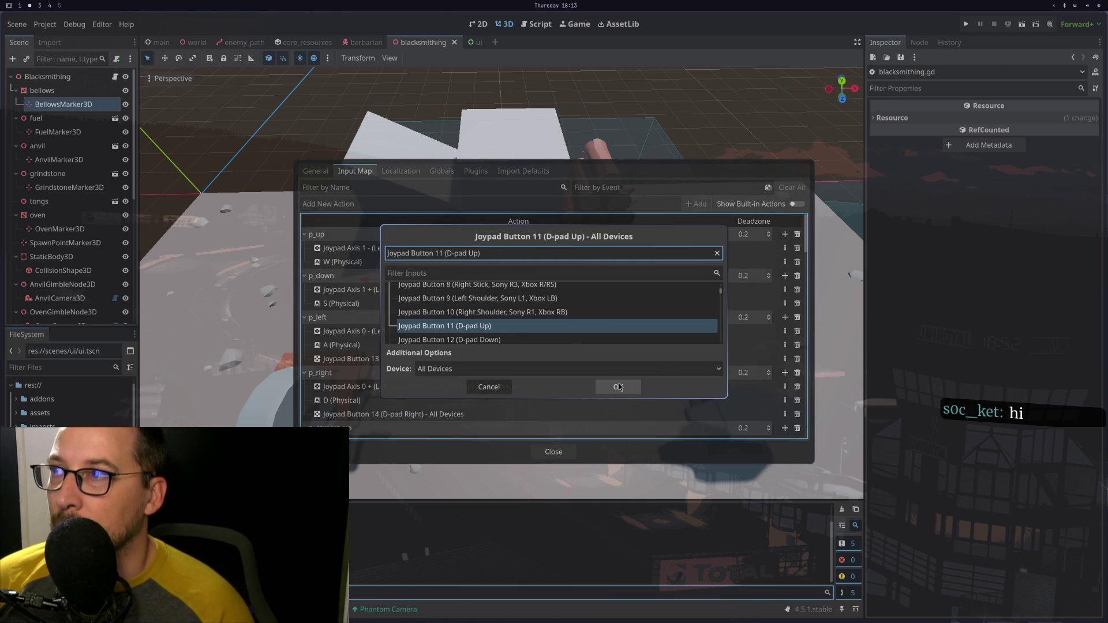
click(619, 387)
click(785, 290)
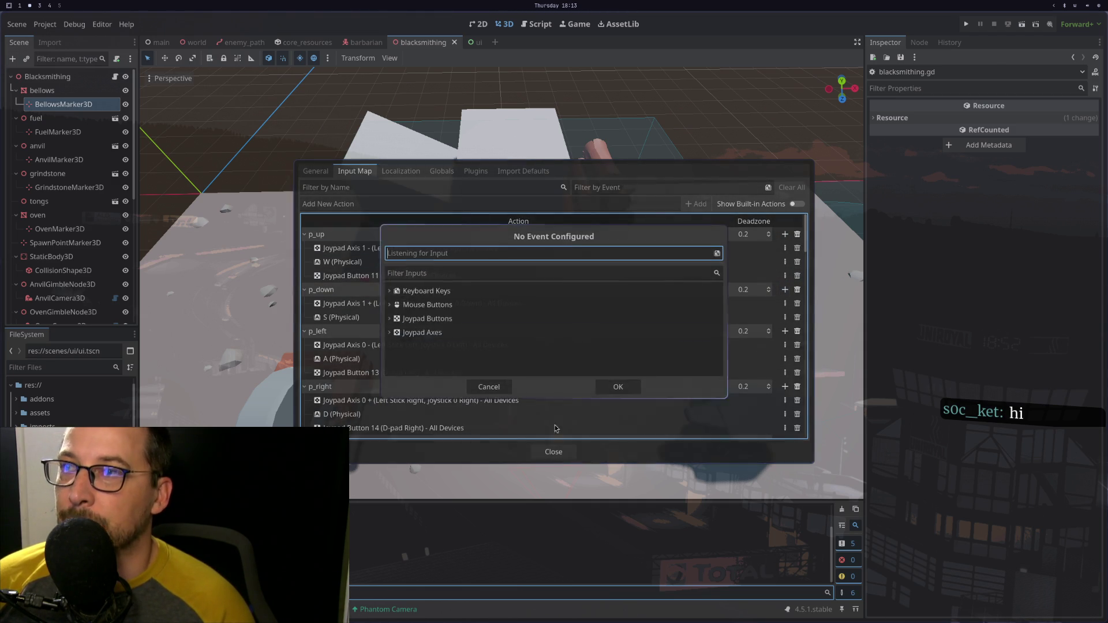
click(619, 384)
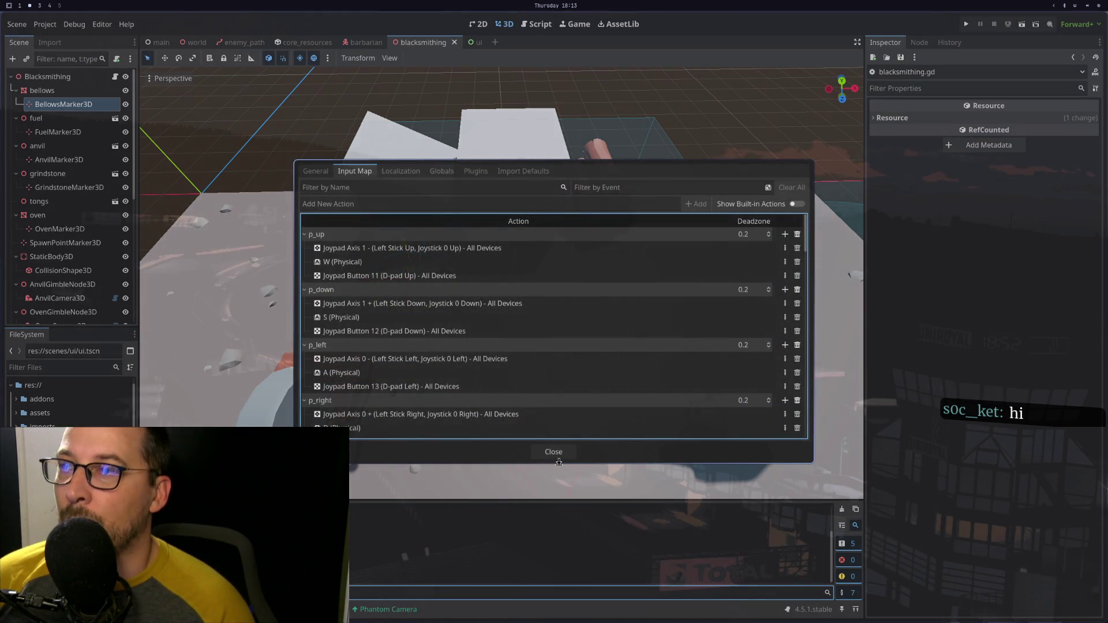
click(554, 452)
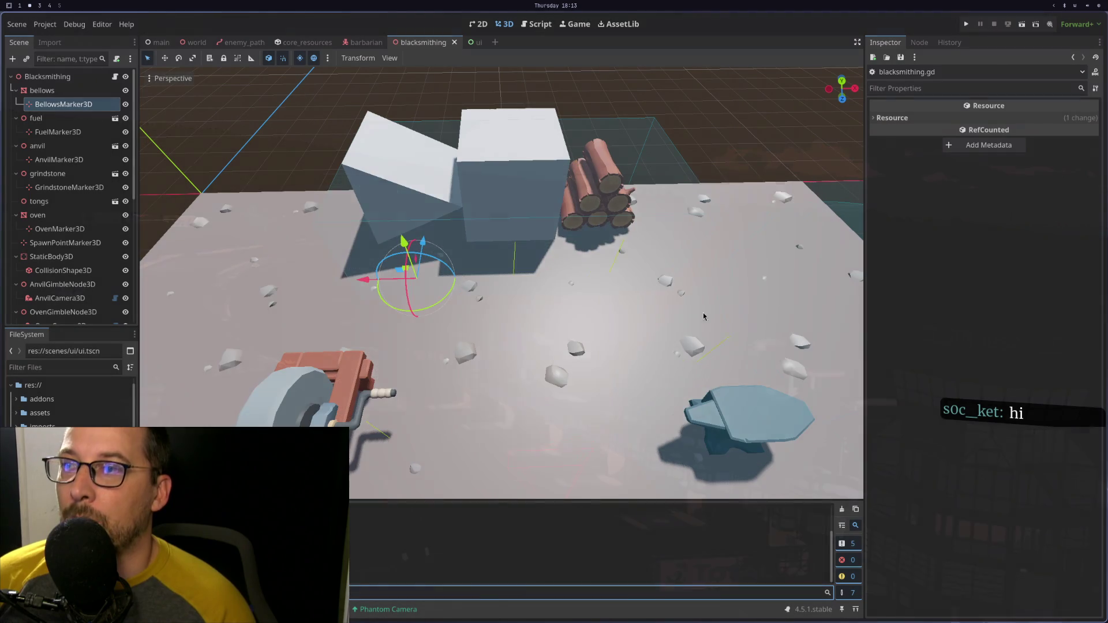
click(967, 25)
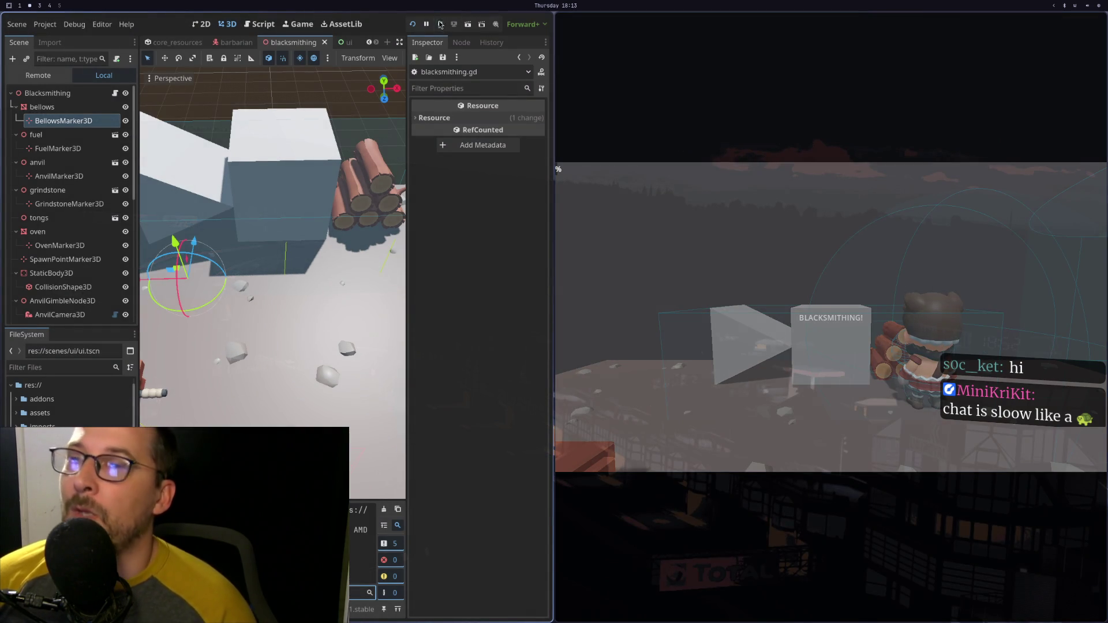
click(440, 24)
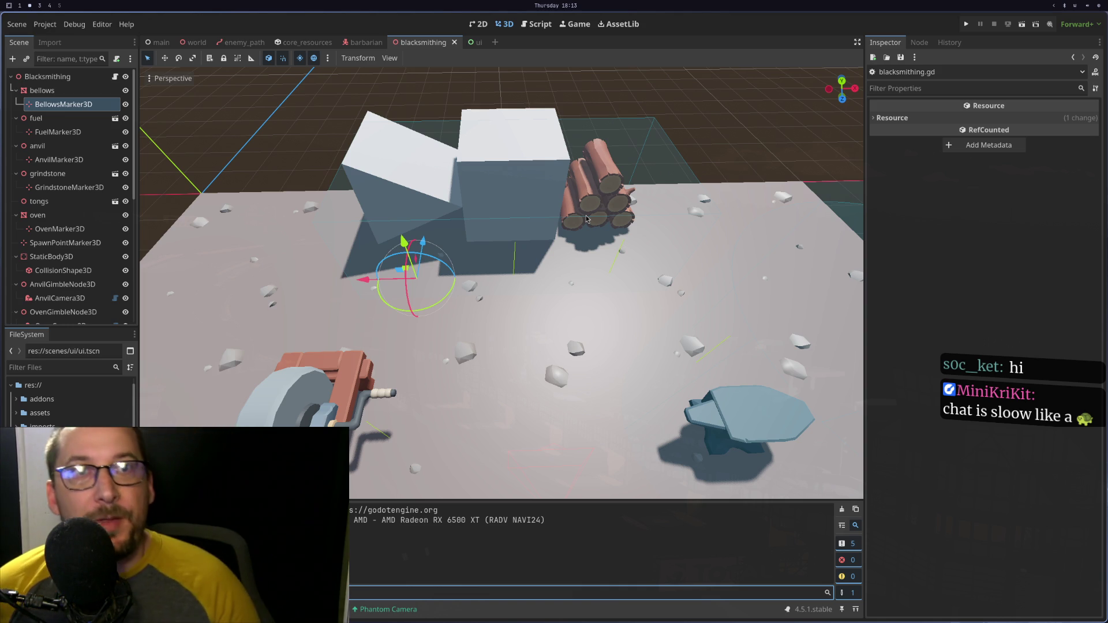
key(super+4)
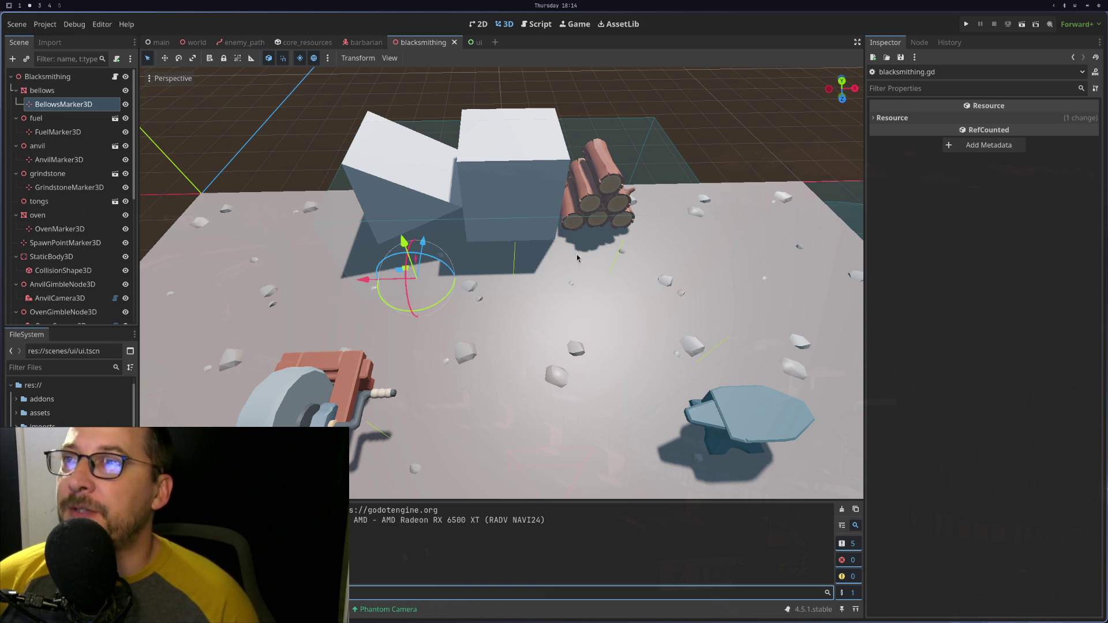
- In the ui scene, add a VBoxContainer child under the Blacksmith node
click(472, 42)
click(92, 172)
click(69, 188)
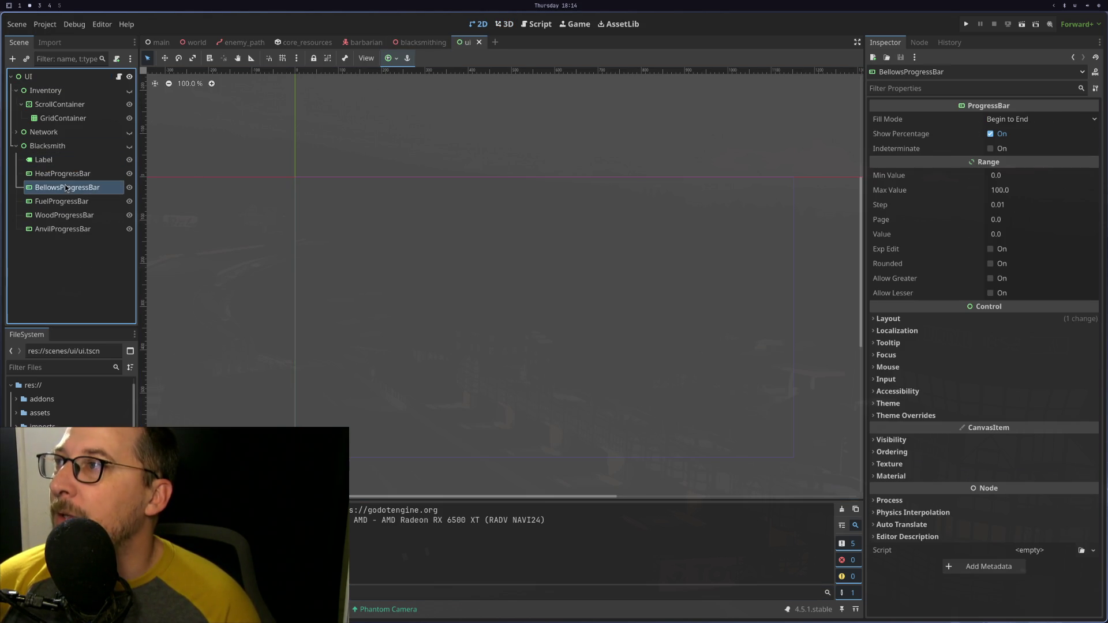
click(63, 147)
right_click(64, 151)
click(93, 160)
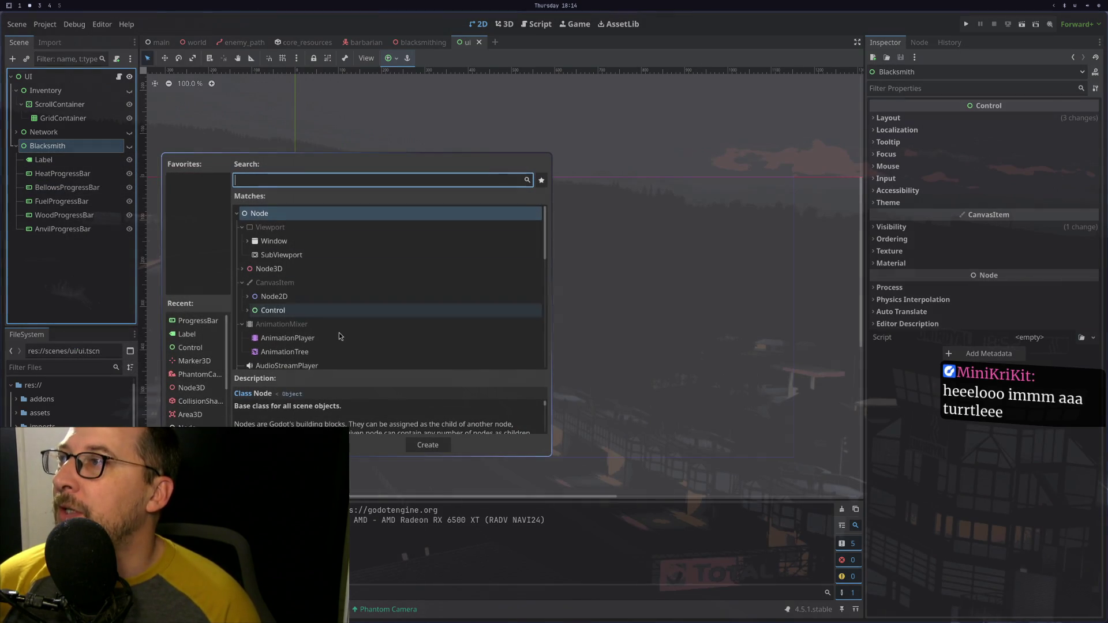
text(b)
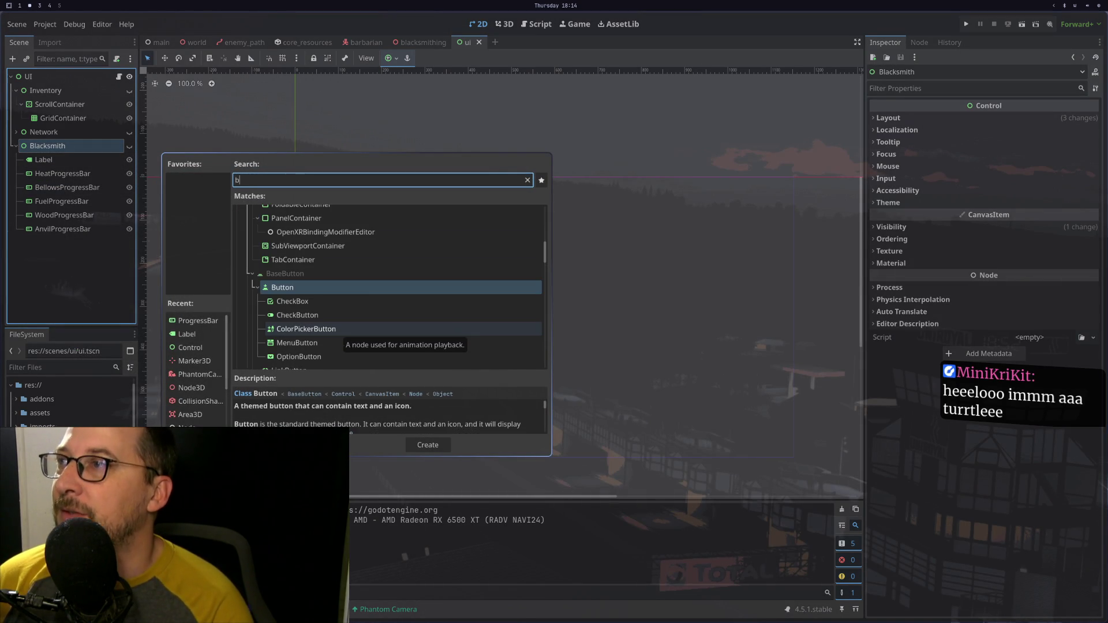
key(BackSpace)
text(cno)
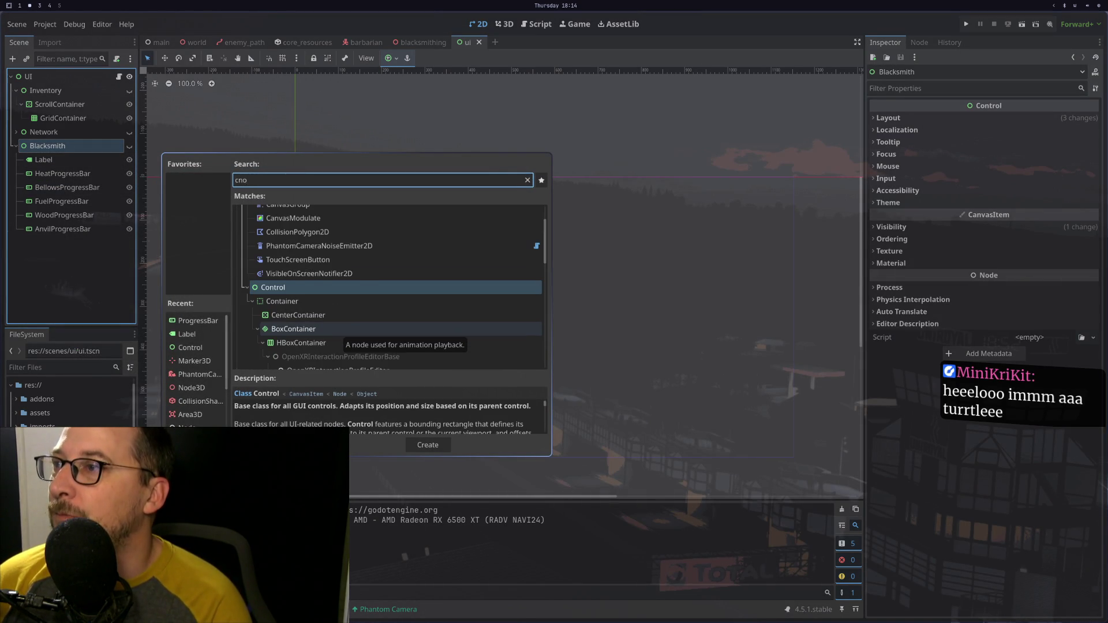
key(BackSpace)
key(BackSpace)
key(BackSpace)
text(v)
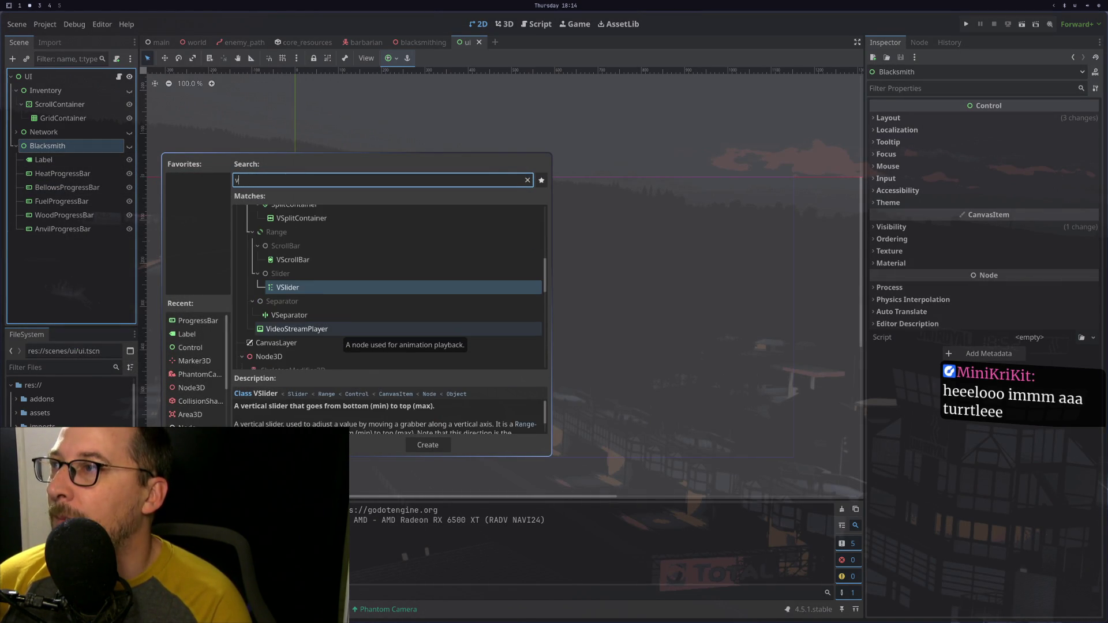
text(bo)
key(Return)
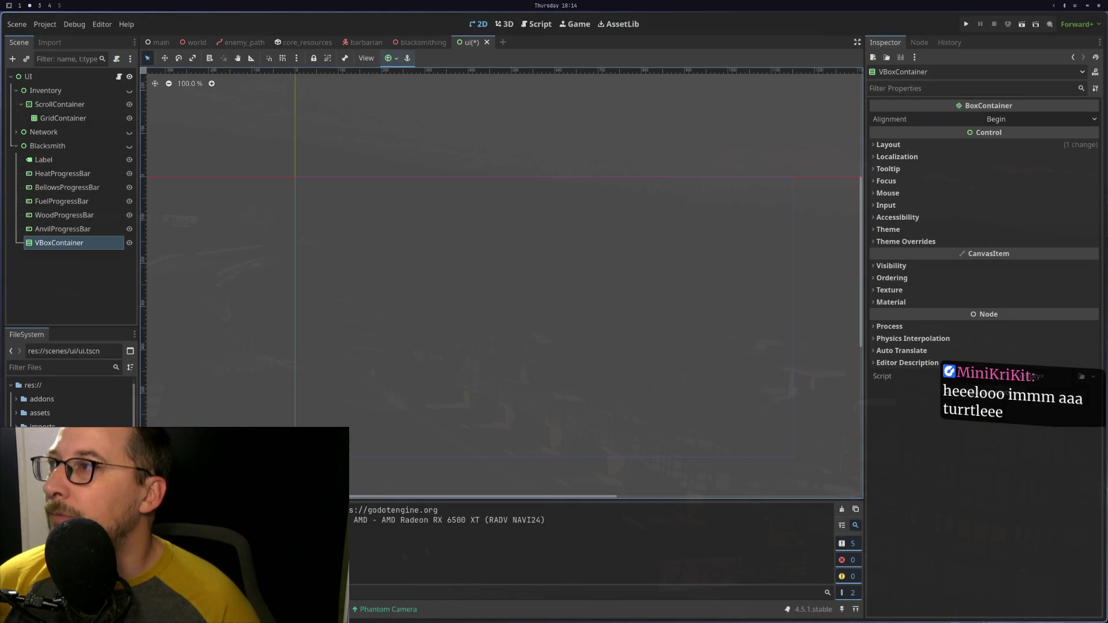
- Make Blacksmith visible and move the five progress bars into VBoxContainer, filling horizontally
click(63, 145)
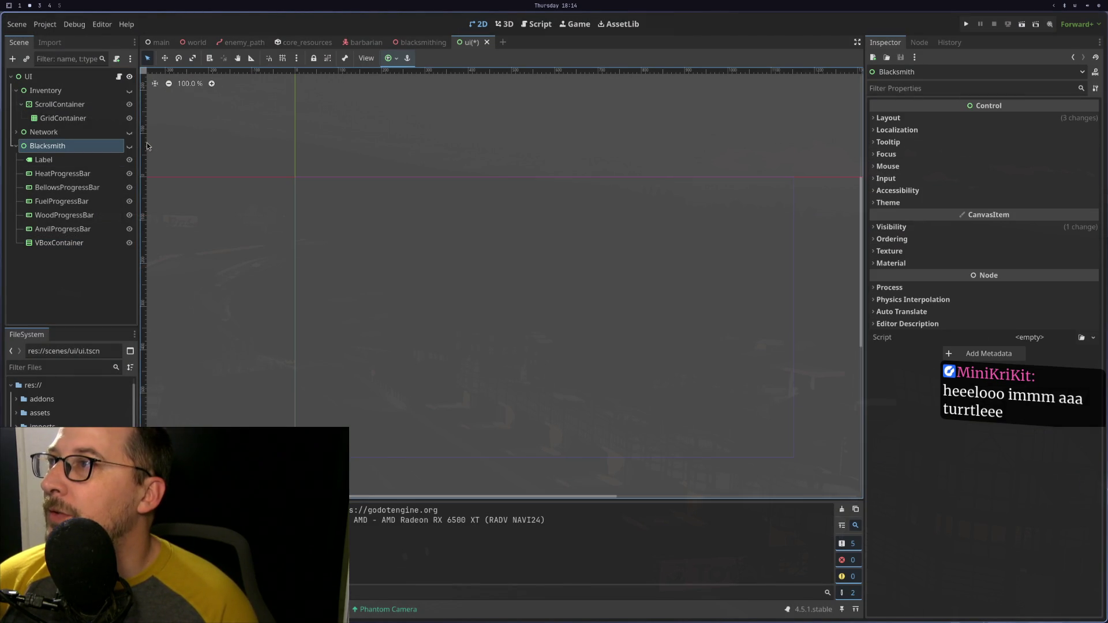
click(130, 146)
click(85, 176)
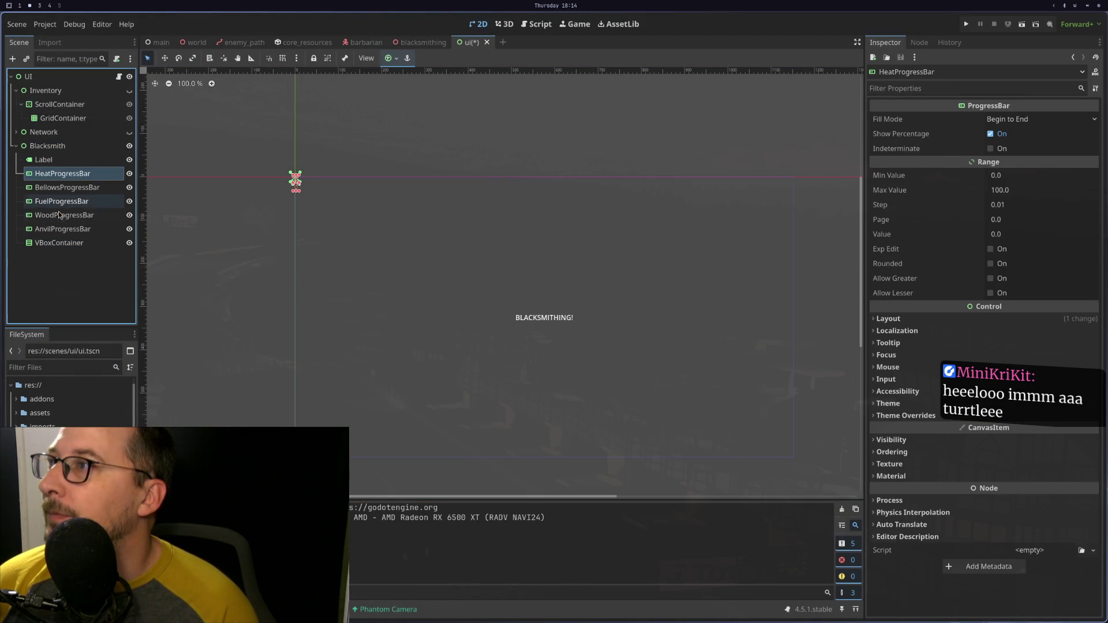
shift+click(58, 228)
mouse_move(57, 229)
mouse_down()
mouse_move(78, 252)
mouse_move(80, 243)
mouse_up()
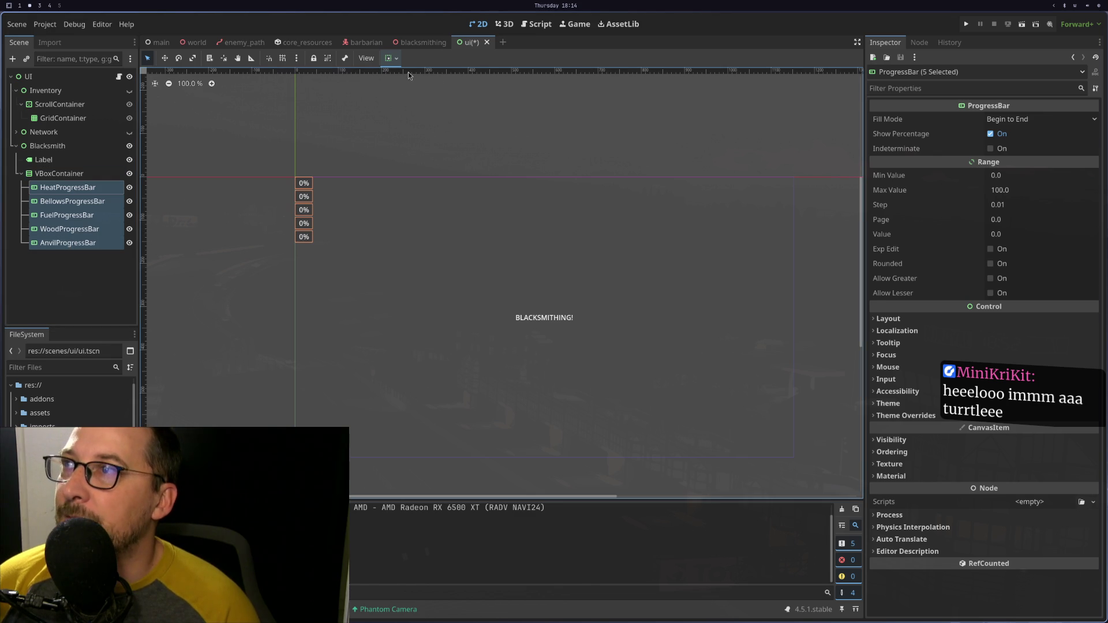
click(392, 59)
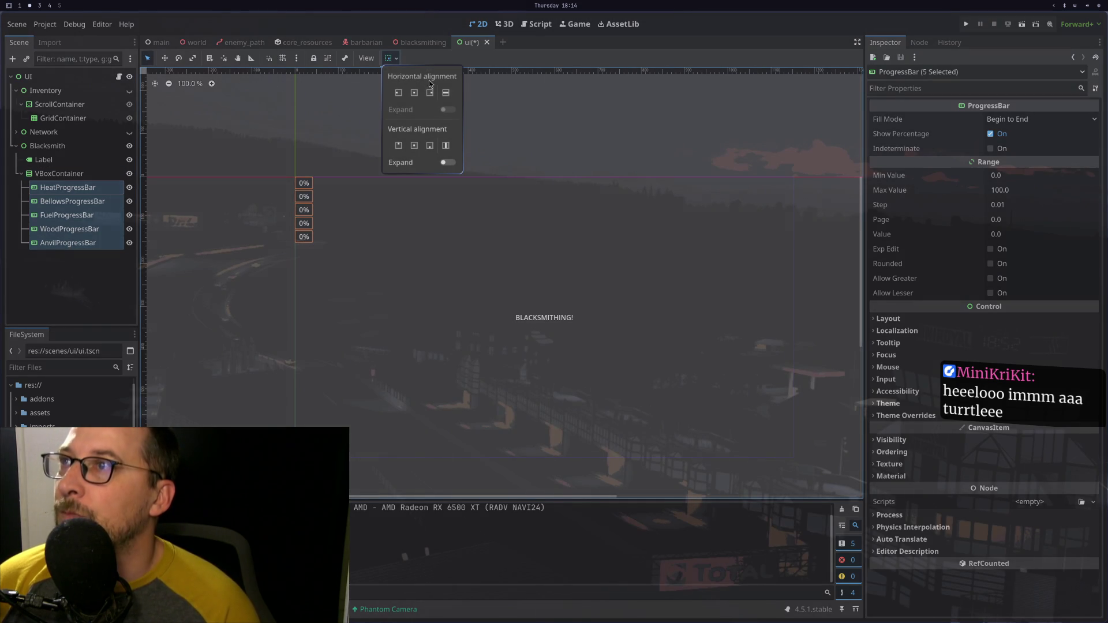
click(440, 94)
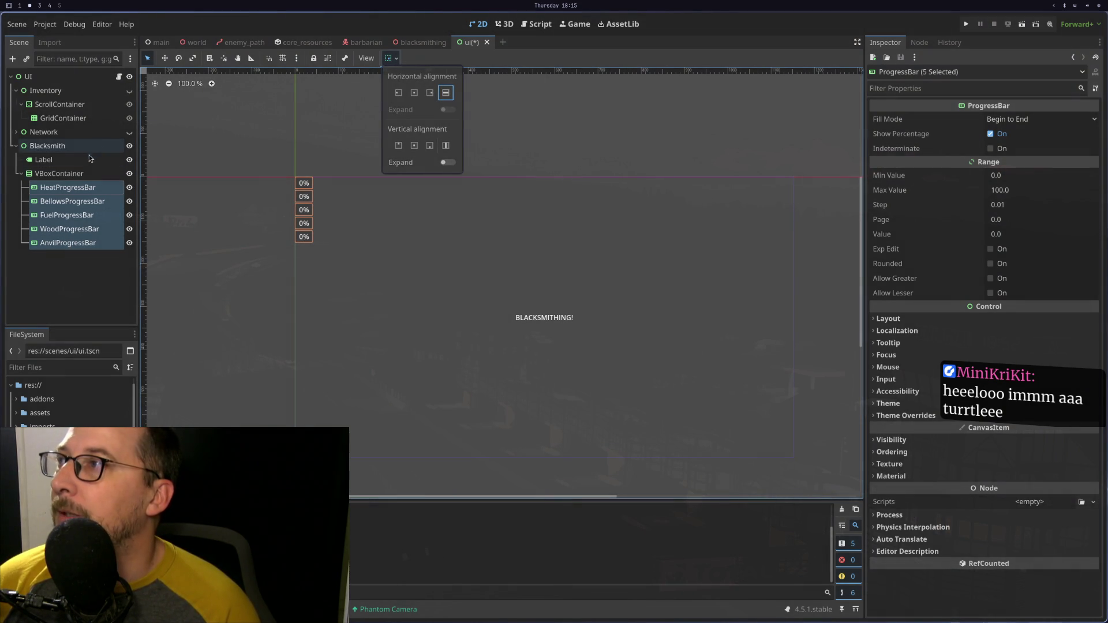
- Set the VBoxContainer's Transform Size x to 200 px
click(85, 175)
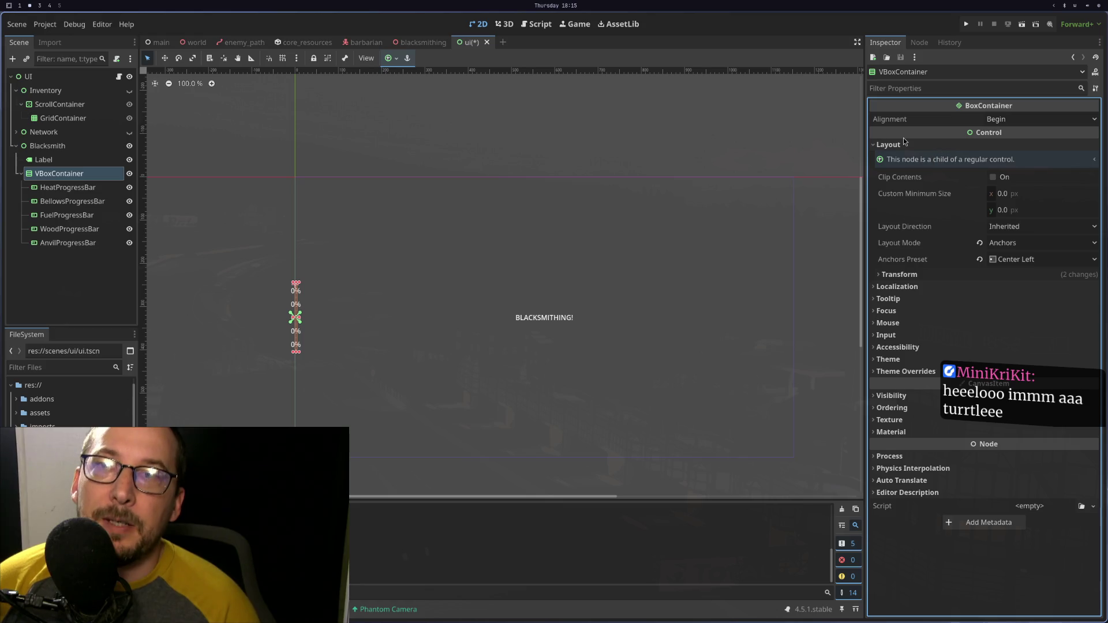
click(904, 275)
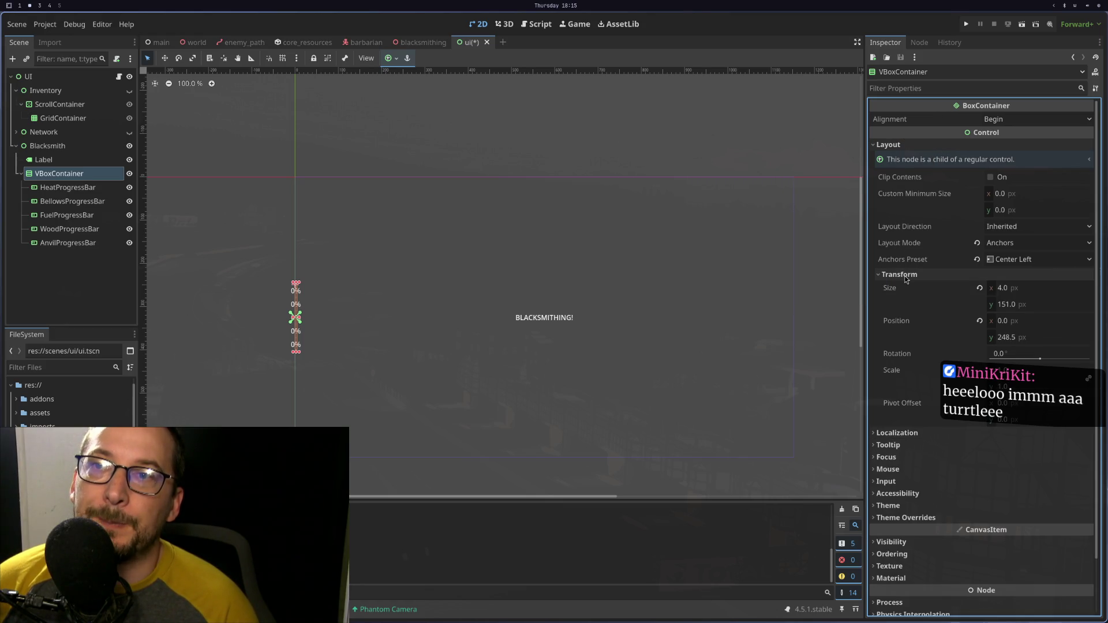
click(1038, 289)
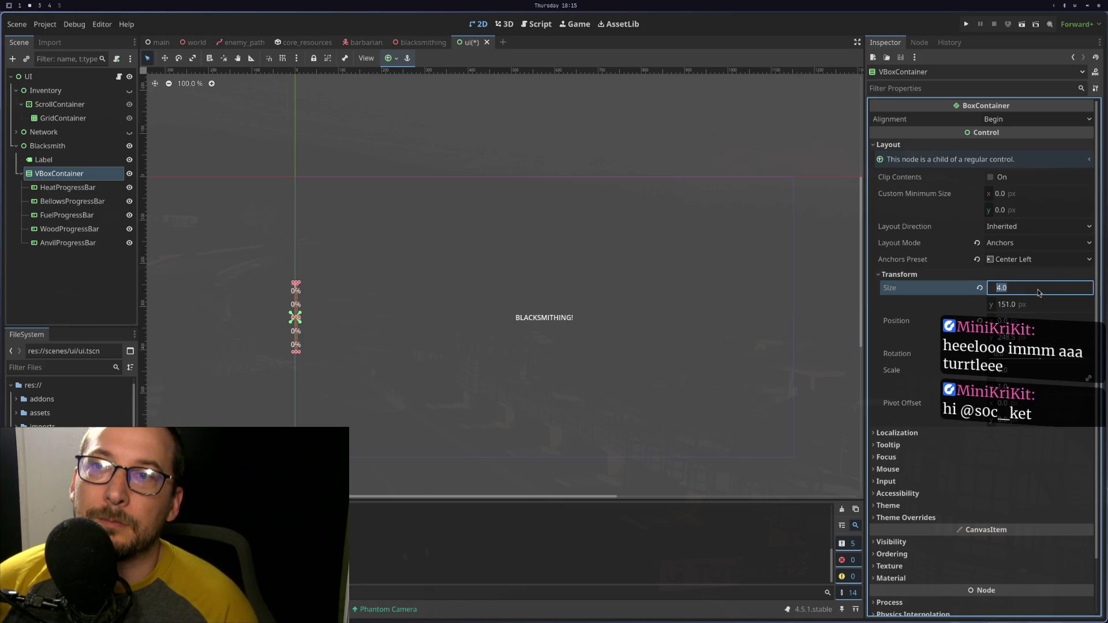
text(299)
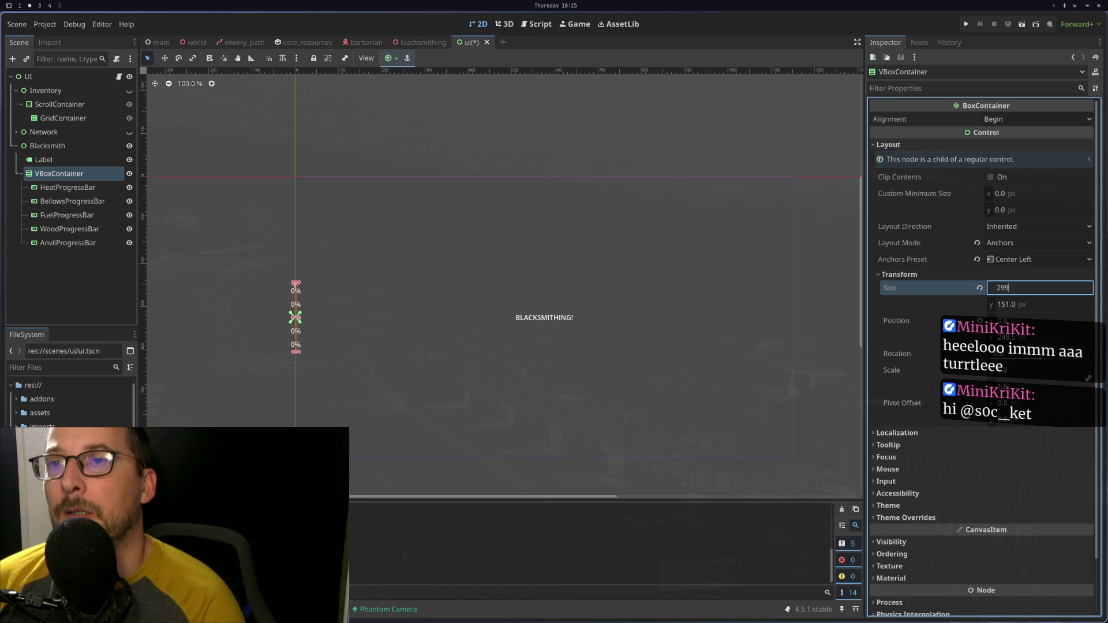
text(0)
key(Tab)
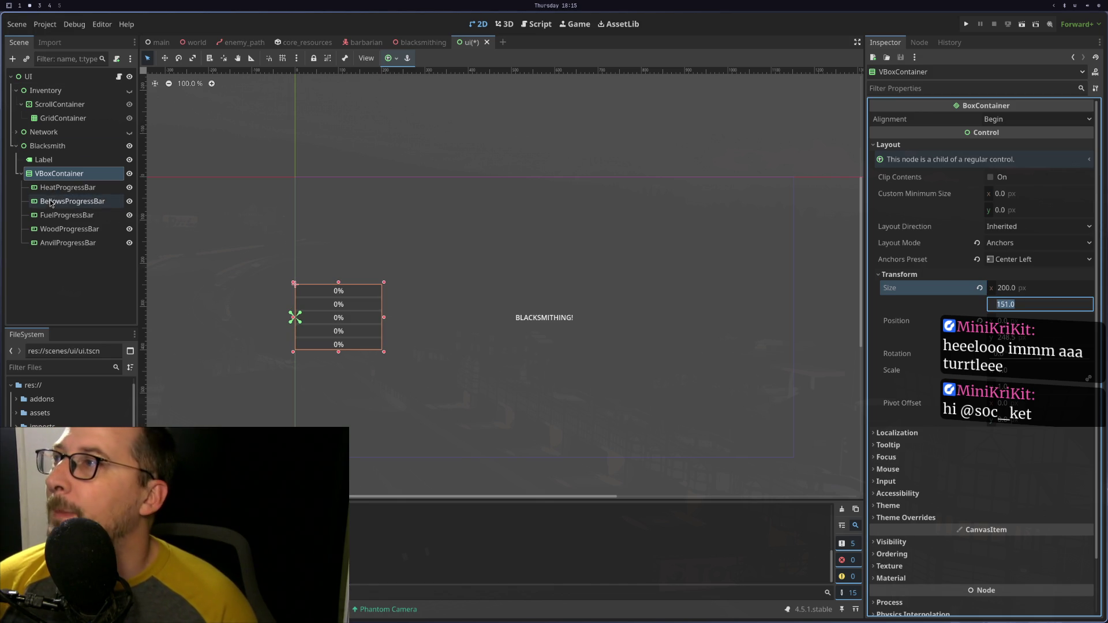
- Add a GridContainer as a child of the Blacksmith node
click(55, 146)
right_click(58, 146)
click(75, 153)
text(grid)
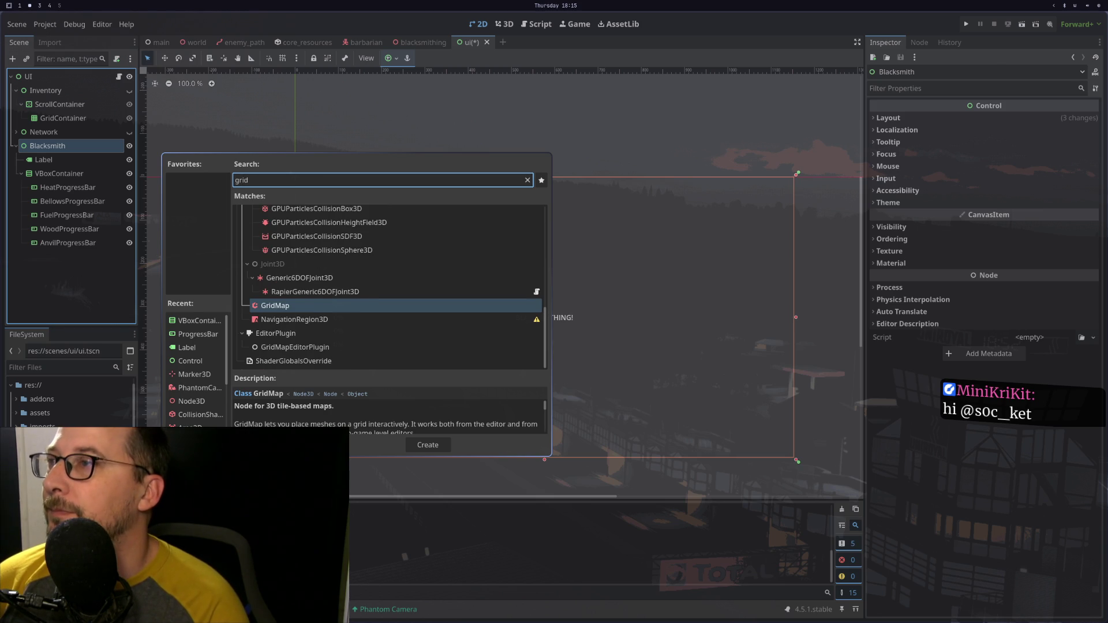
text(ma)
key(BackSpace)
key(BackSpace)
key(BackSpace)
text(cont)
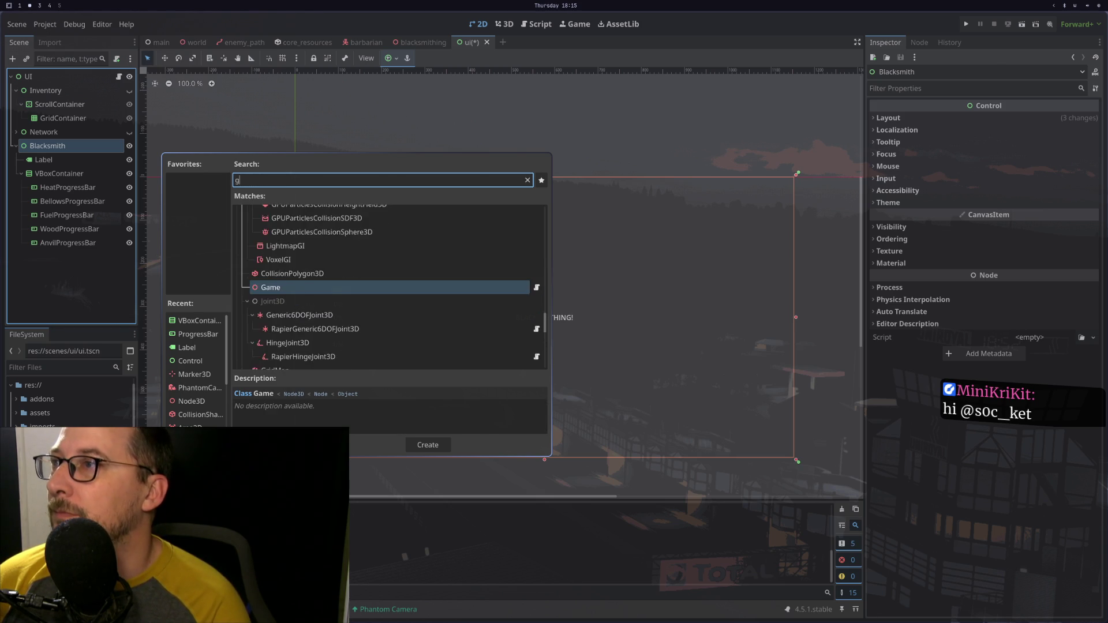
text(ainer)
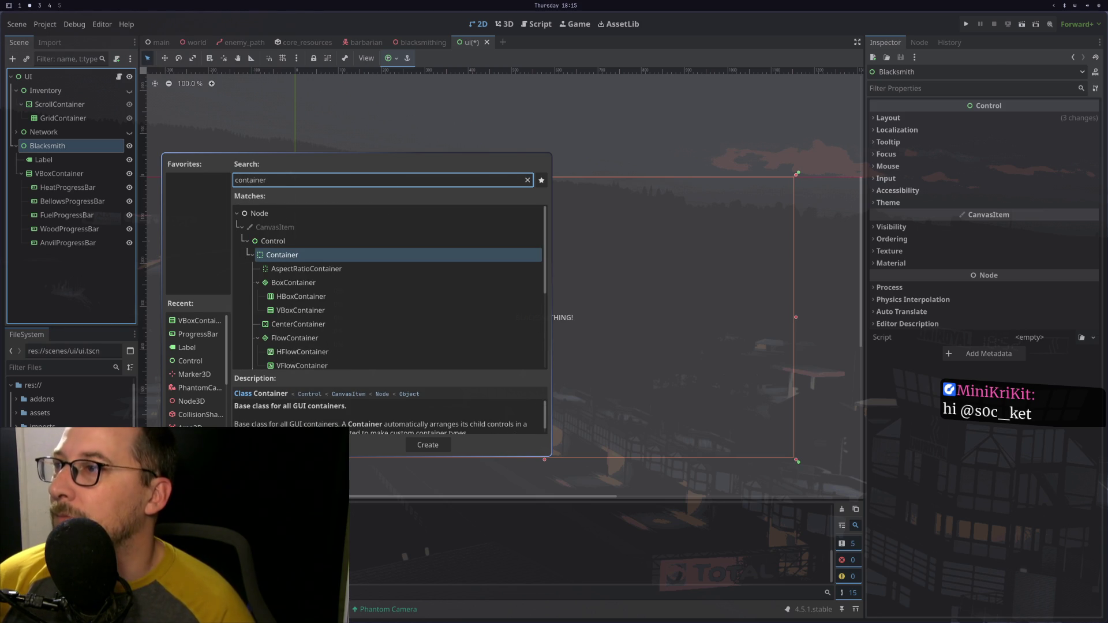
key(Down)
key(Down)
key(Down)
key(Up)
key(Up)
key(Up)
key(Return)
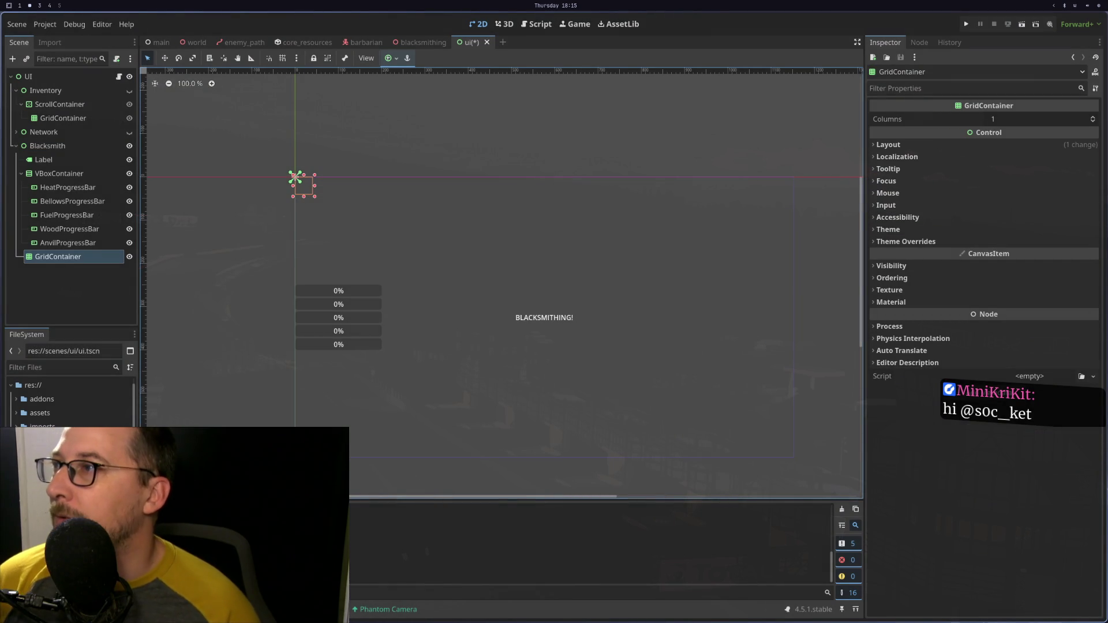
- Move the five progress bars into the GridContainer and delete the empty VBoxContainer
click(57, 173)
click(54, 259)
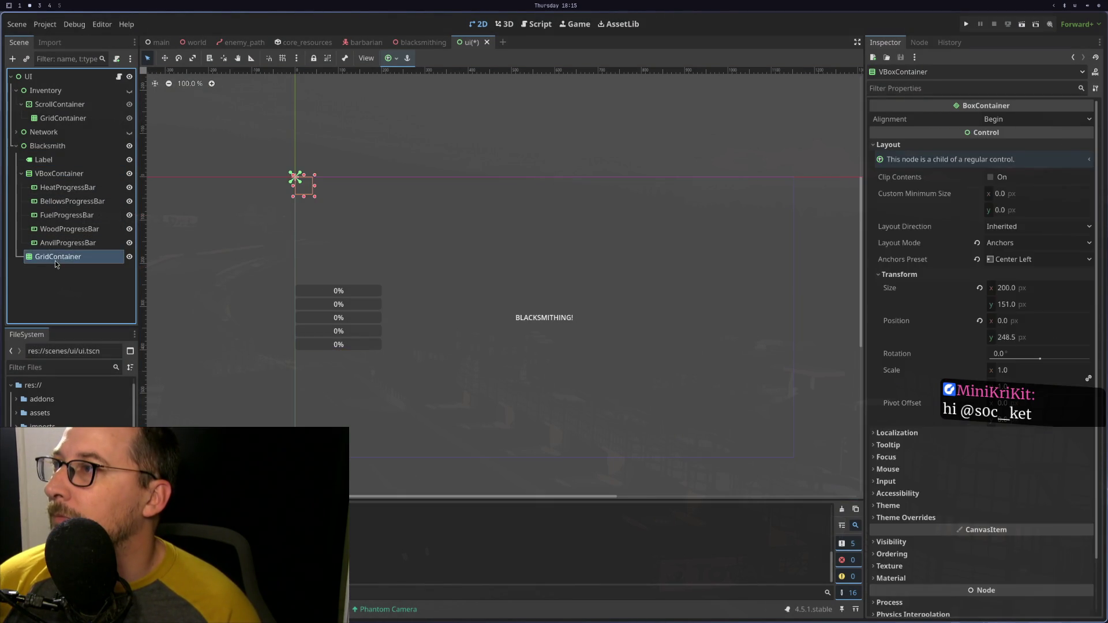
click(64, 243)
shift+click(56, 189)
drag(57, 193, 69, 259)
click(57, 173)
right_click(68, 174)
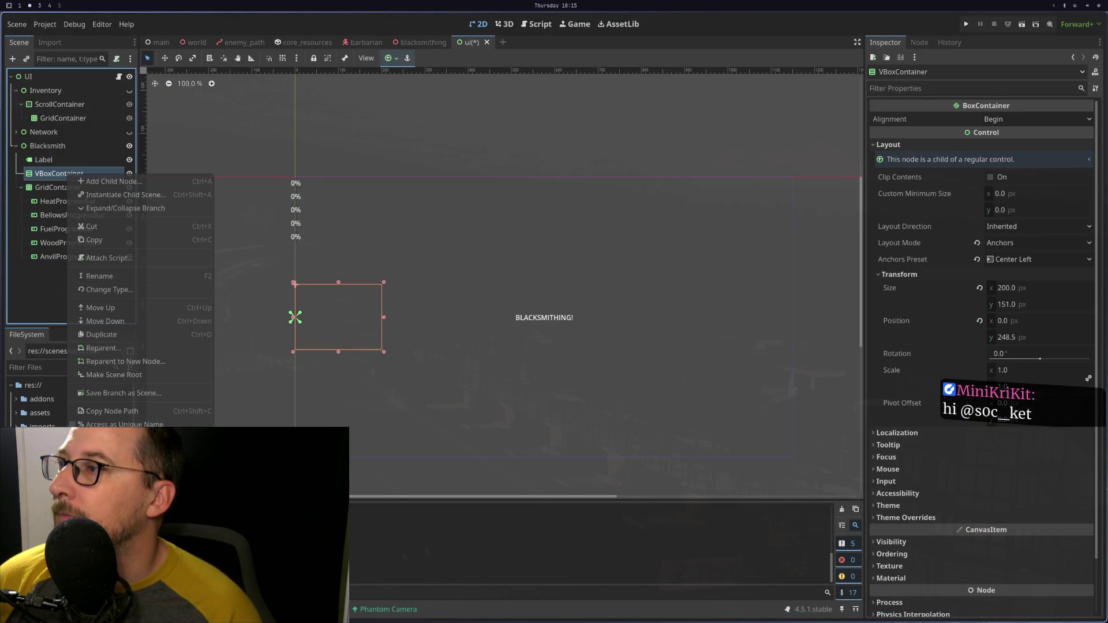
key(Delete)
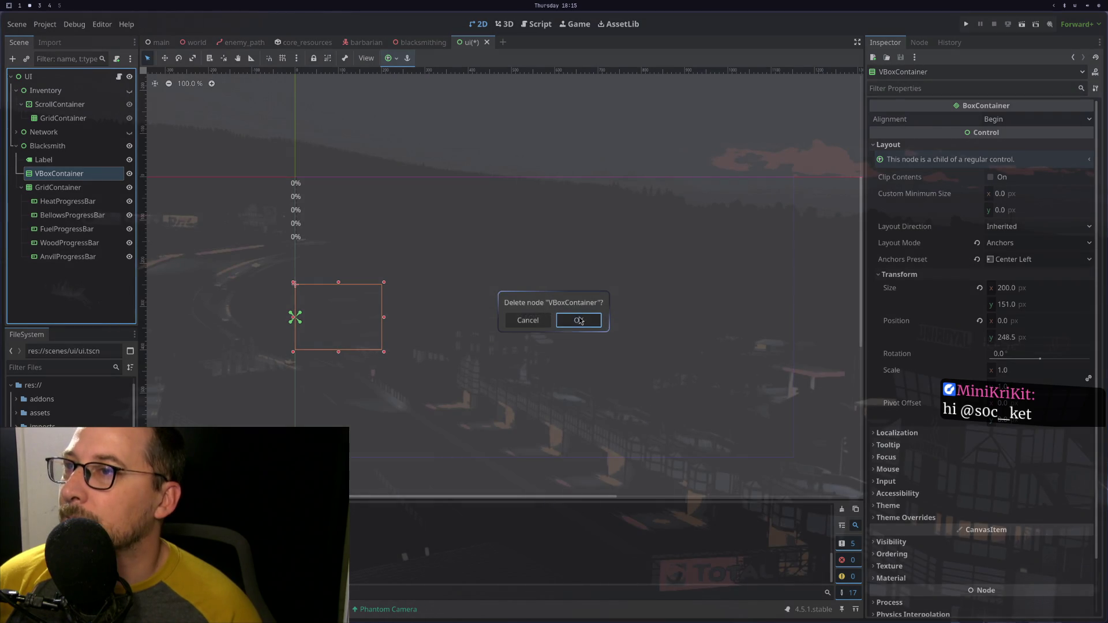
key(Return)
- Give the GridContainer 2 columns and anchor it Center Left
click(58, 174)
click(1009, 119)
text(2)
key(Tab)
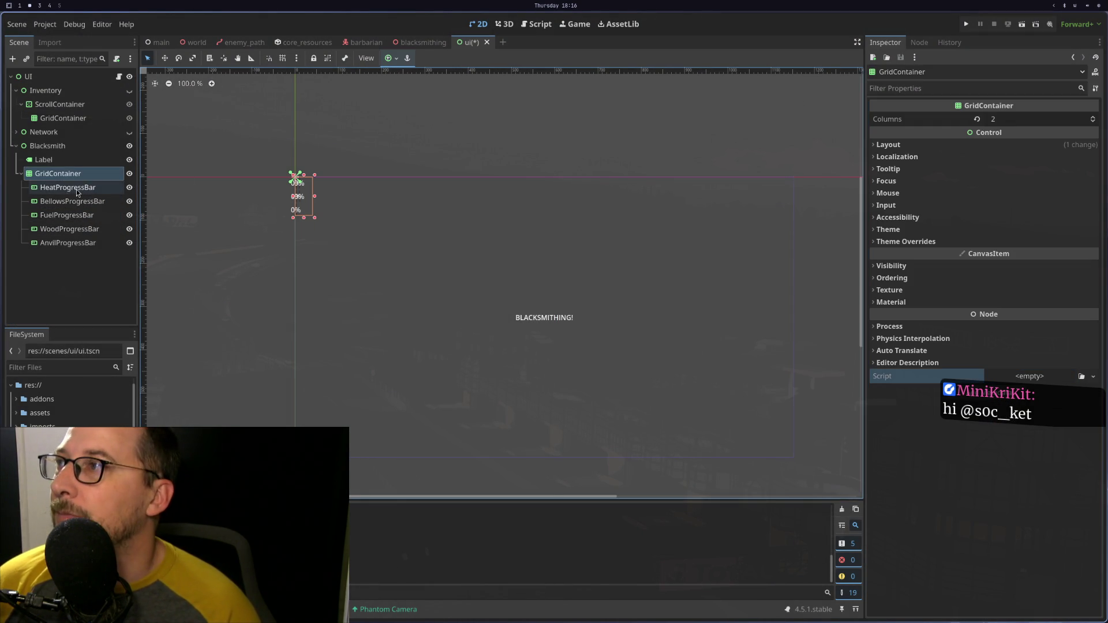
click(392, 57)
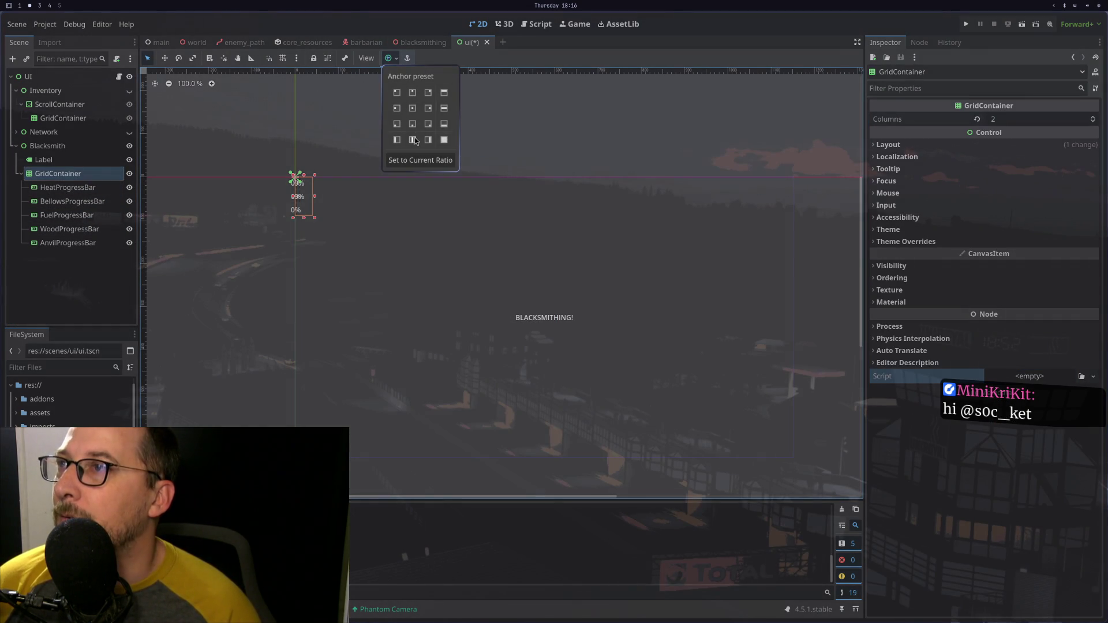
click(398, 108)
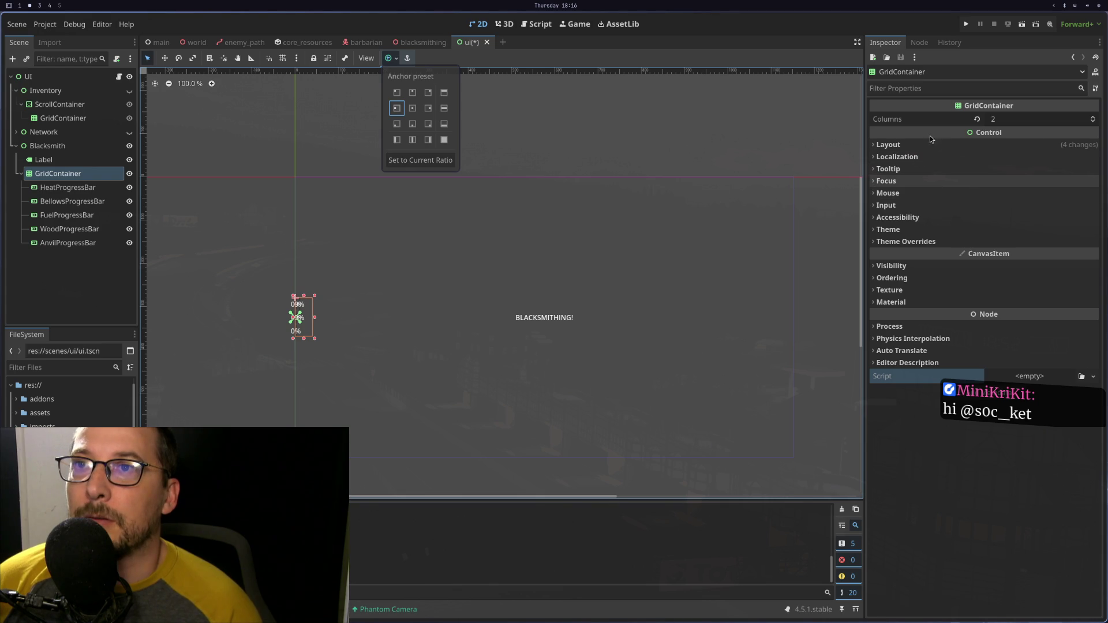
- Set the GridContainer's width to 300 px
click(913, 145)
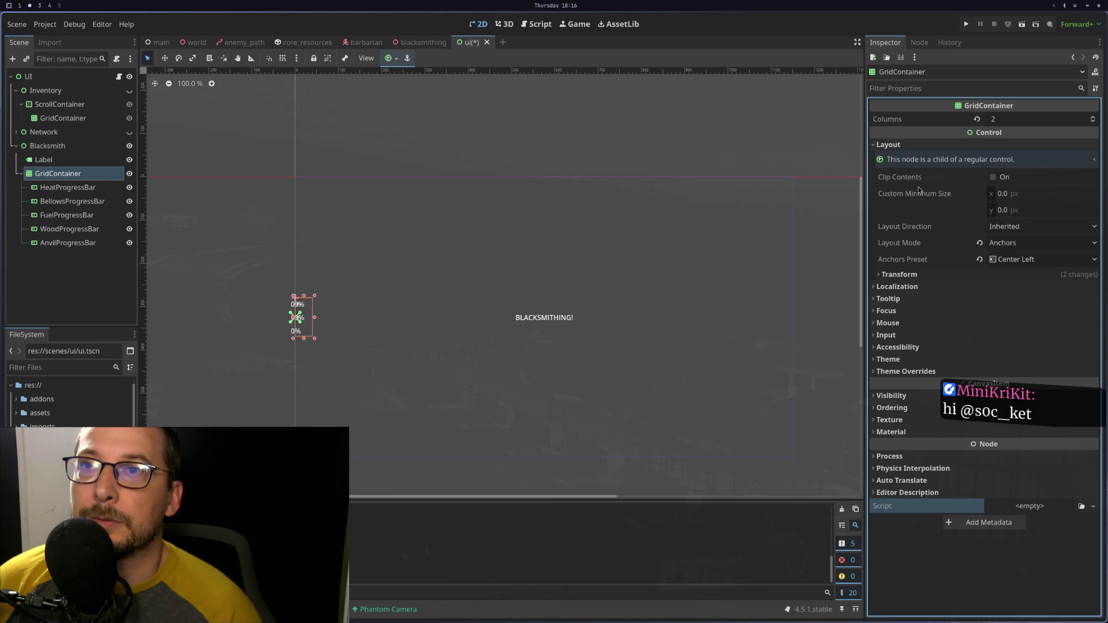
click(918, 275)
click(1034, 289)
text(300)
key(Tab)
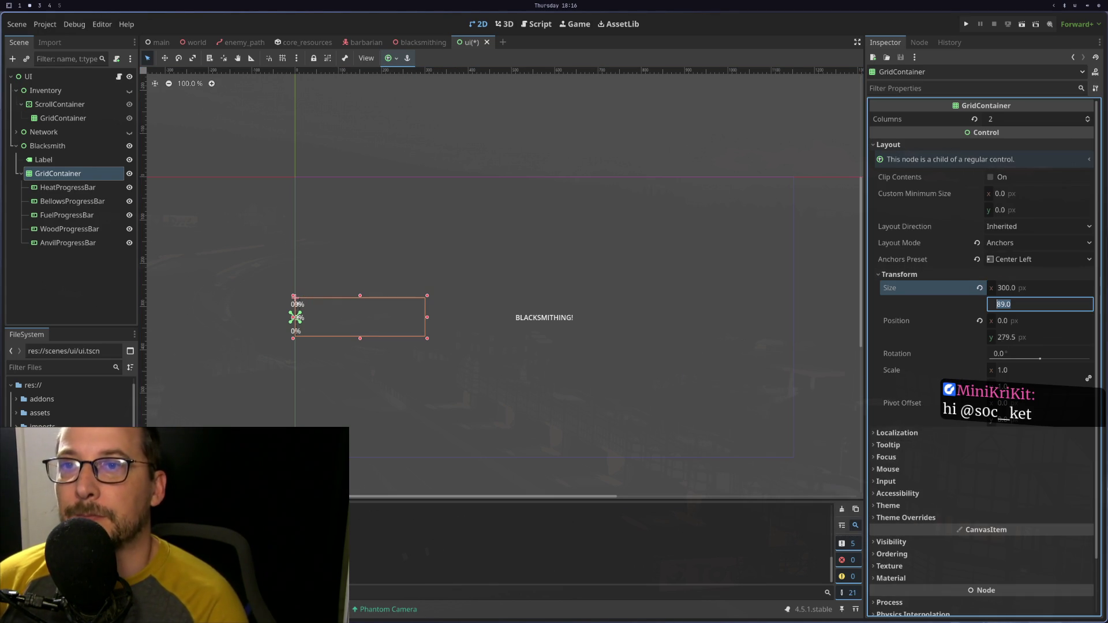
- Set the GridContainer's height to 200 px after checking the progress bars inside it
click(66, 201)
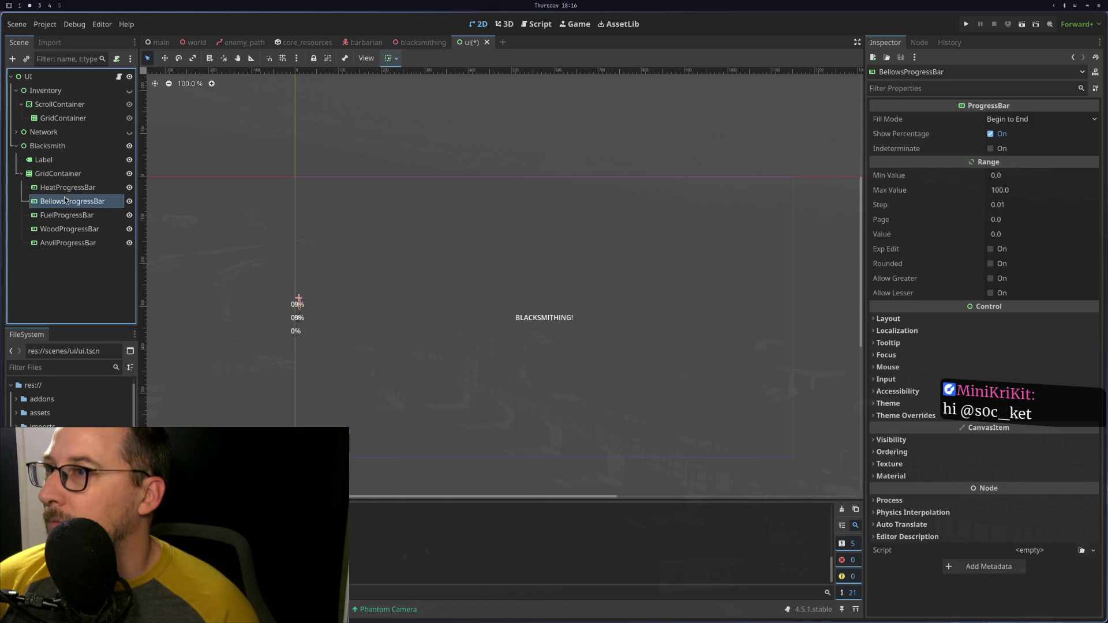
click(64, 215)
click(64, 228)
click(62, 243)
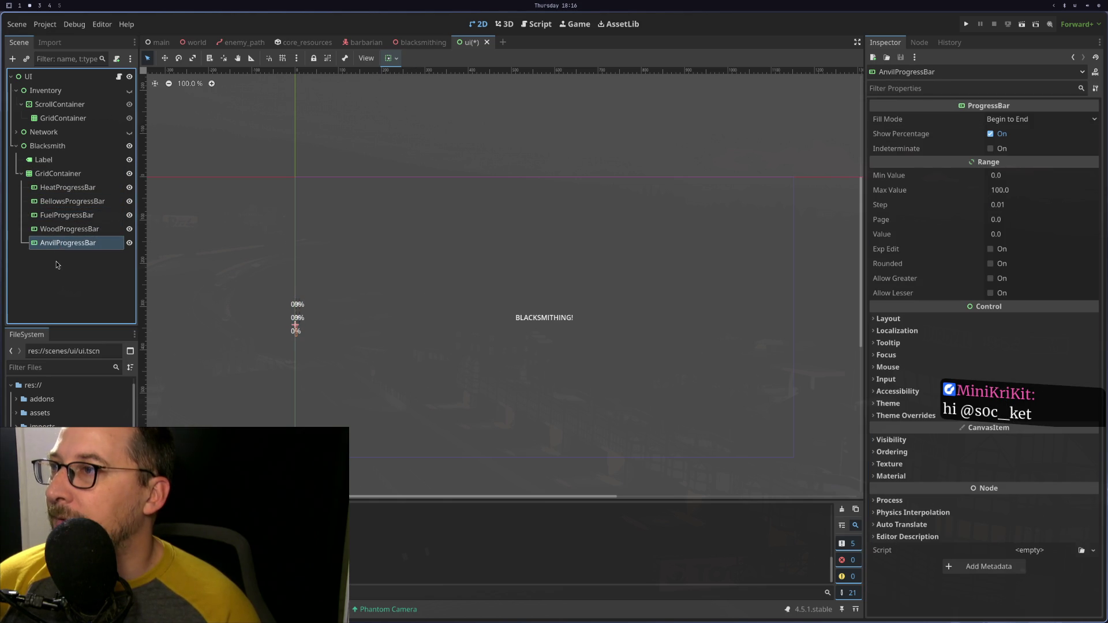
click(58, 173)
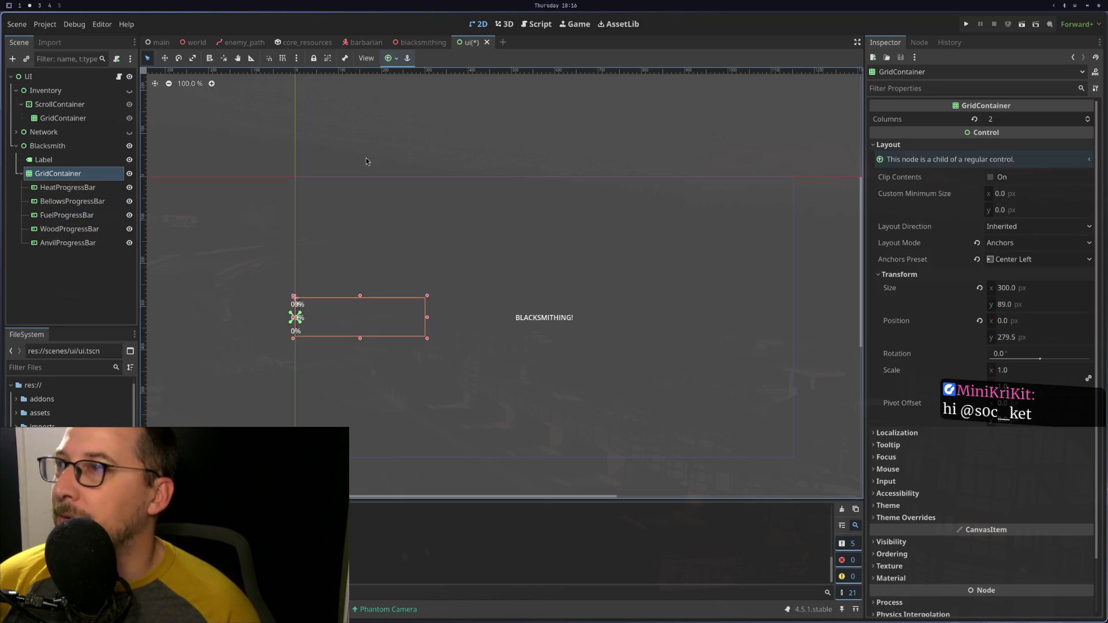
click(1043, 304)
text(200)
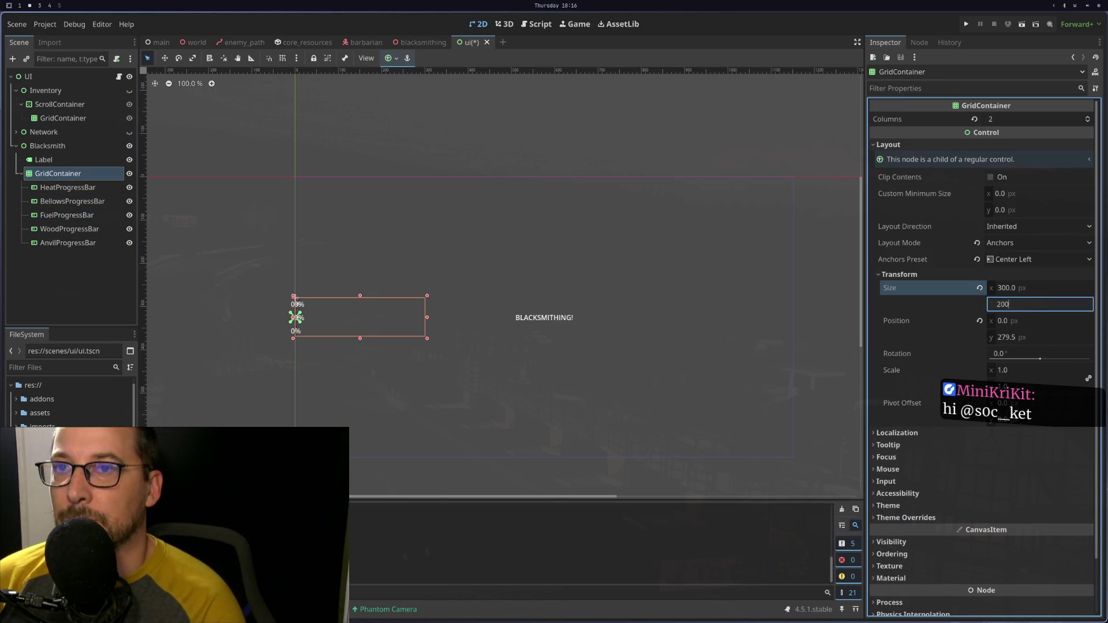
key(Tab)
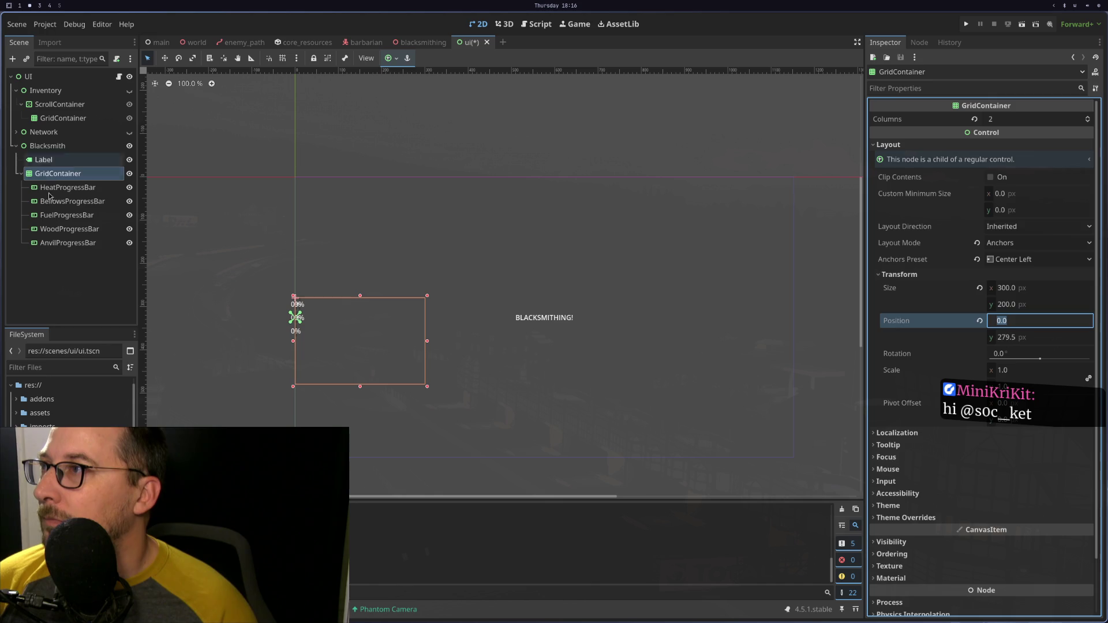
- Select all five progress bars and enable Horizontal Expand on them
click(72, 201)
click(59, 175)
right_click(59, 175)
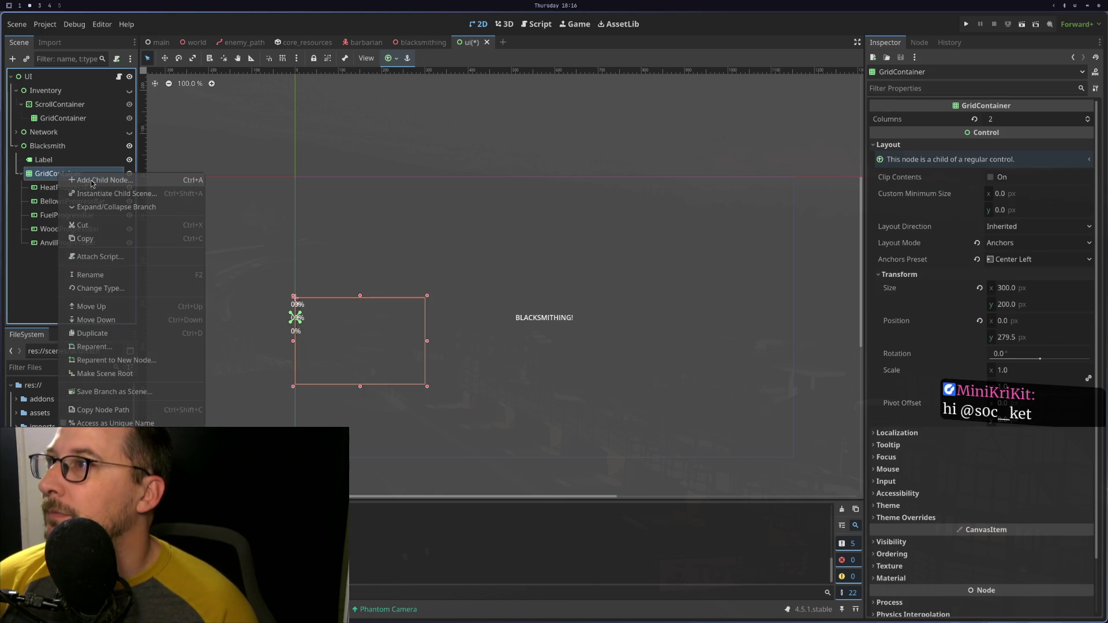
click(53, 184)
click(54, 188)
shift+click(60, 241)
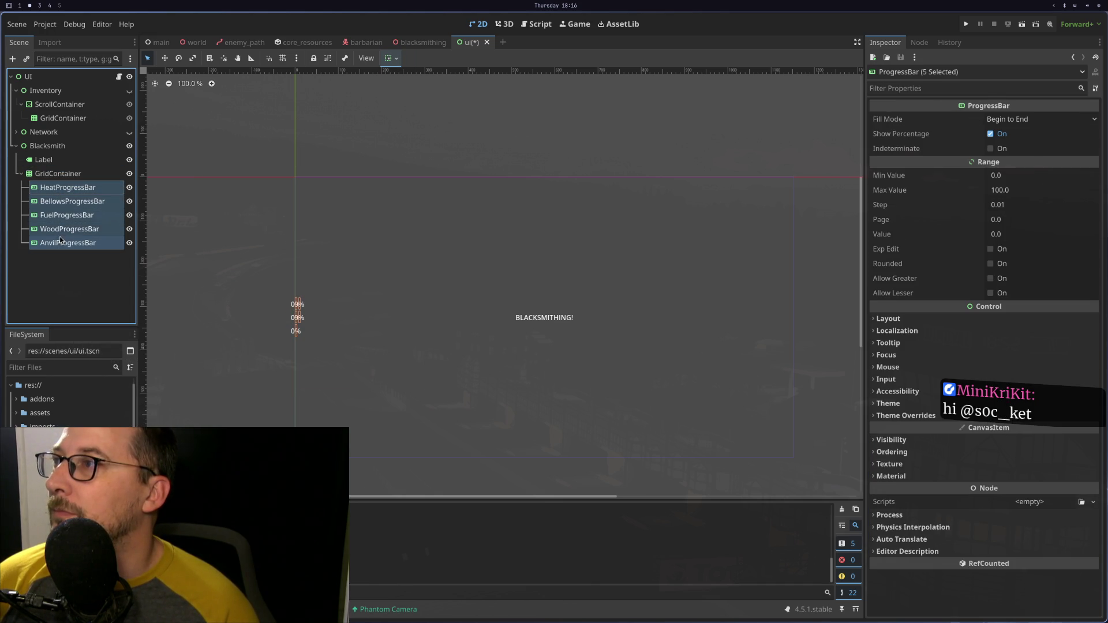
click(396, 59)
click(451, 111)
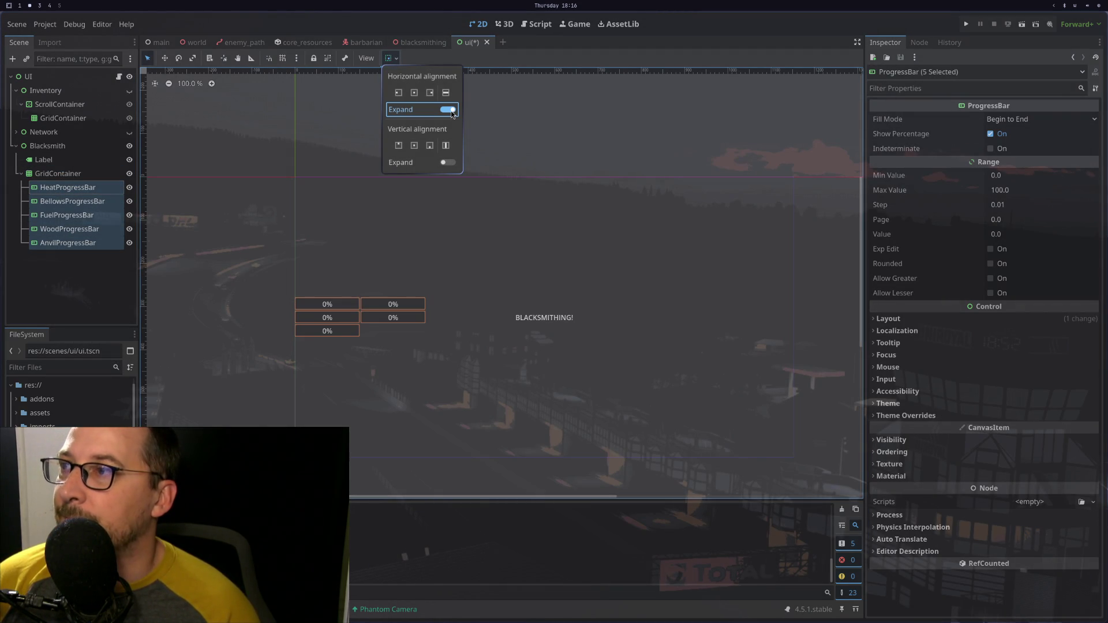
right_click(62, 178)
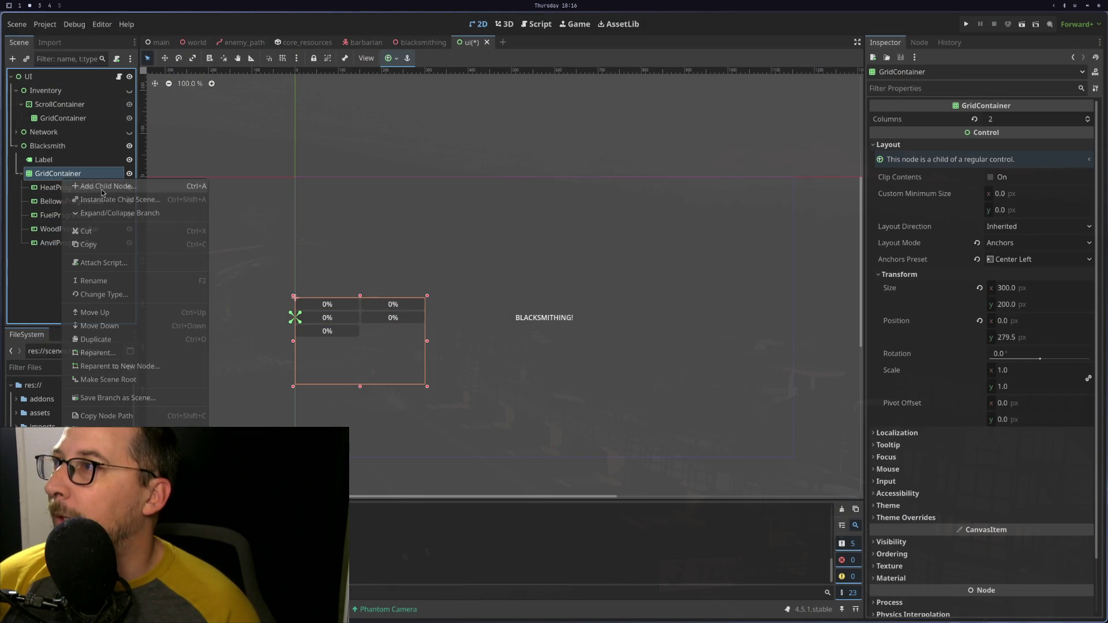
- Add a Label to the GridContainer above HeatProgressBar and duplicate it for the other bars
click(86, 185)
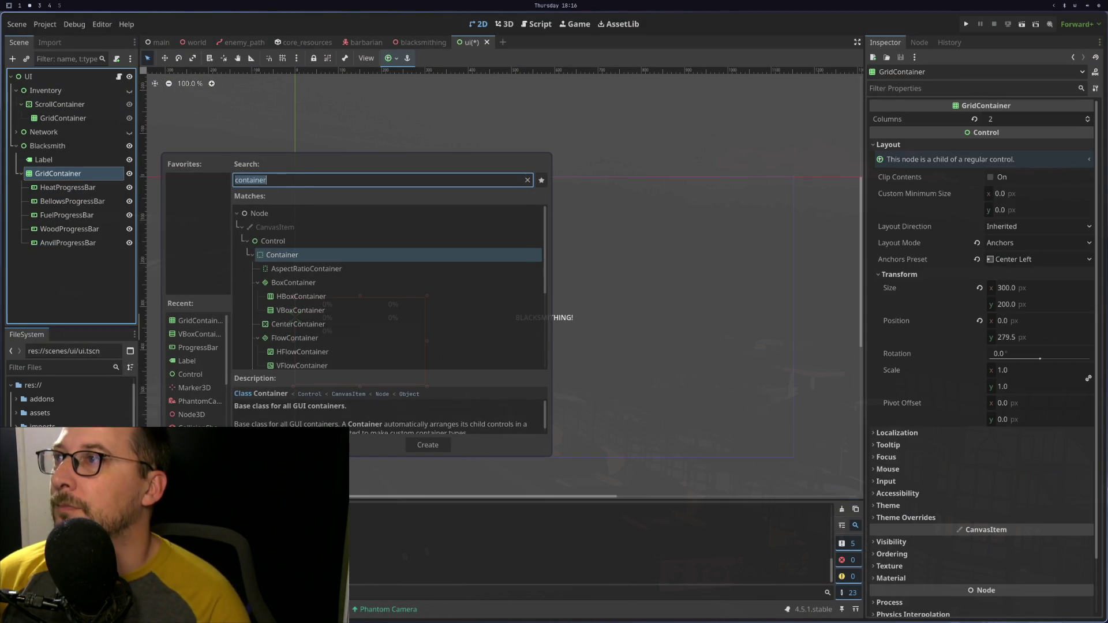
text(Labe)
key(Return)
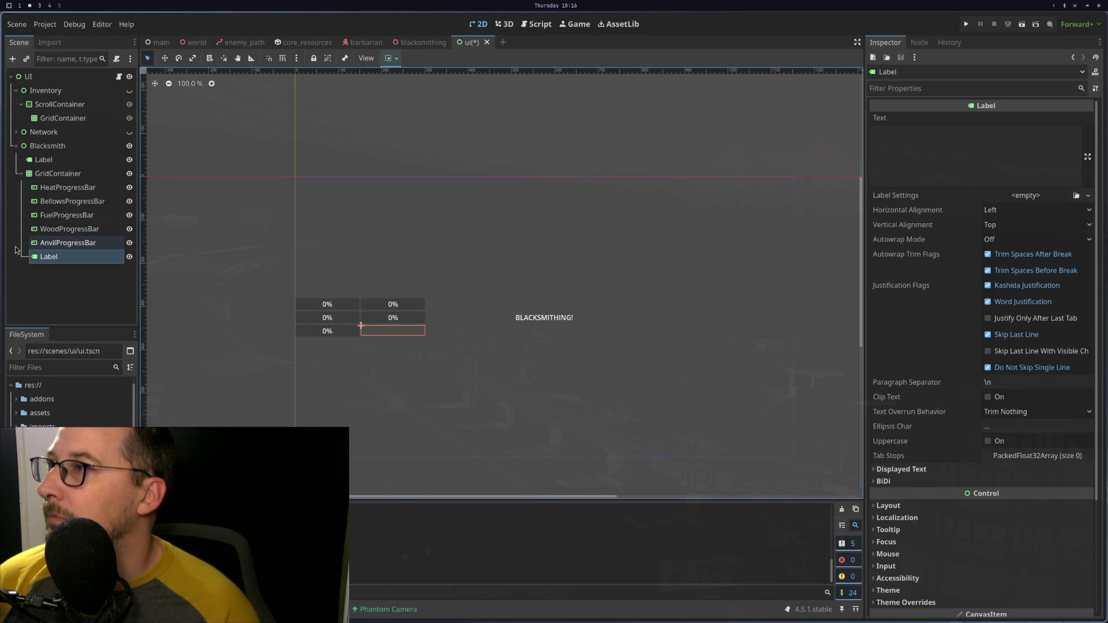
mouse_move(51, 259)
mouse_down()
mouse_move(49, 177)
mouse_move(65, 215)
mouse_move(52, 197)
mouse_move(45, 310)
mouse_up()
key(ctrl+d)
key(ctrl+d)
key(ctrl+d)
key(ctrl+d)
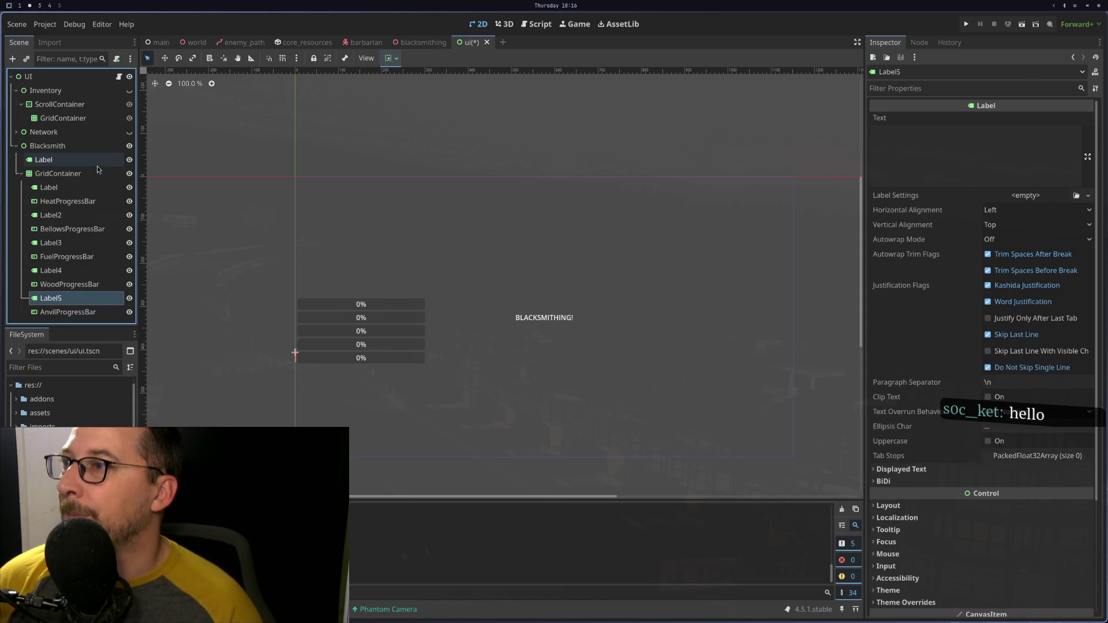
click(48, 187)
- Set the first Label's text to Heat and Label2's text to Bellows
click(1002, 156)
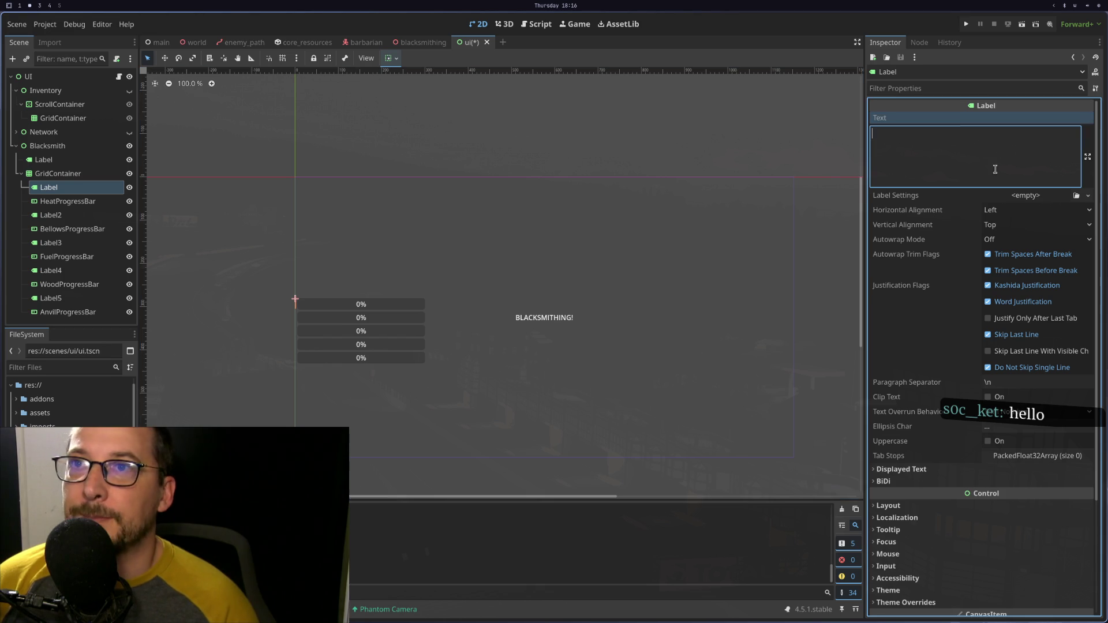
text(HEat)
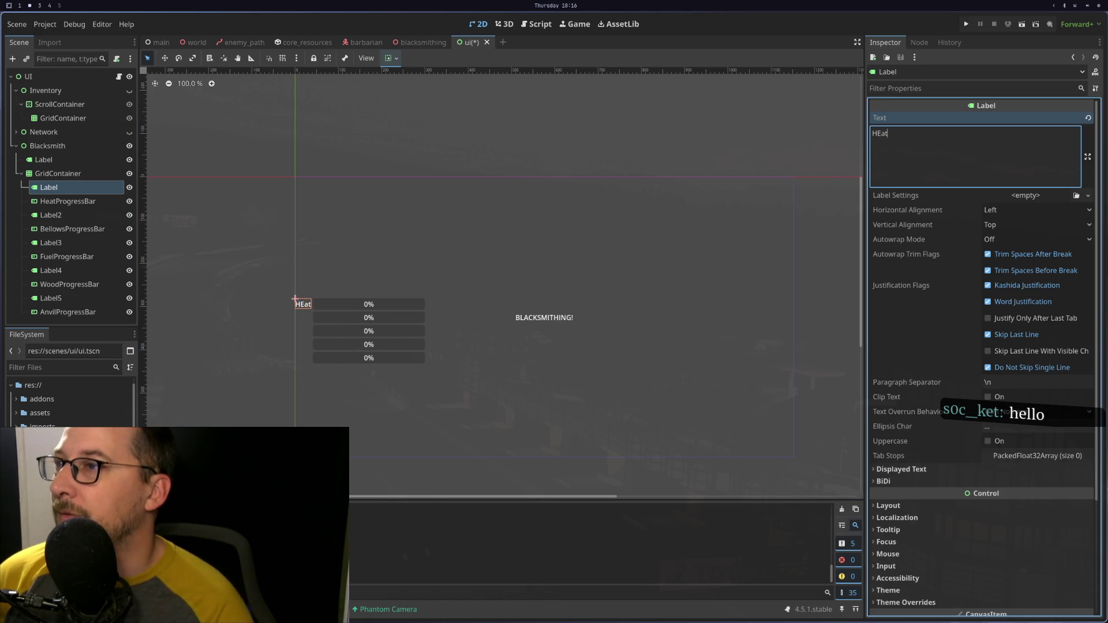
key(BackSpace)
key(BackSpace)
text(Heat)
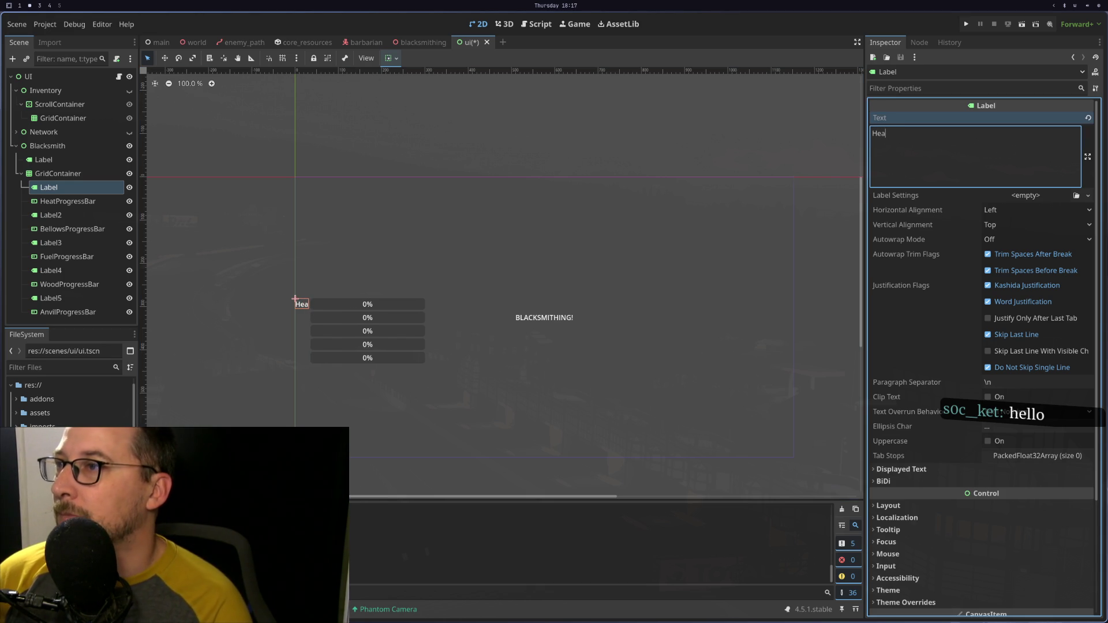
click(51, 215)
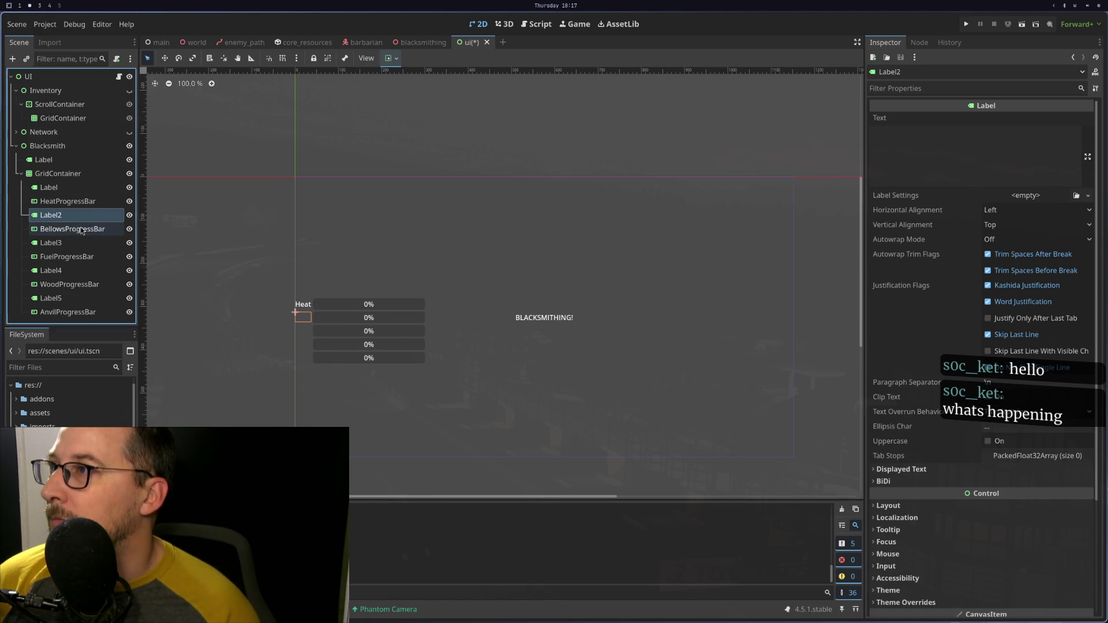
click(934, 163)
text(V)
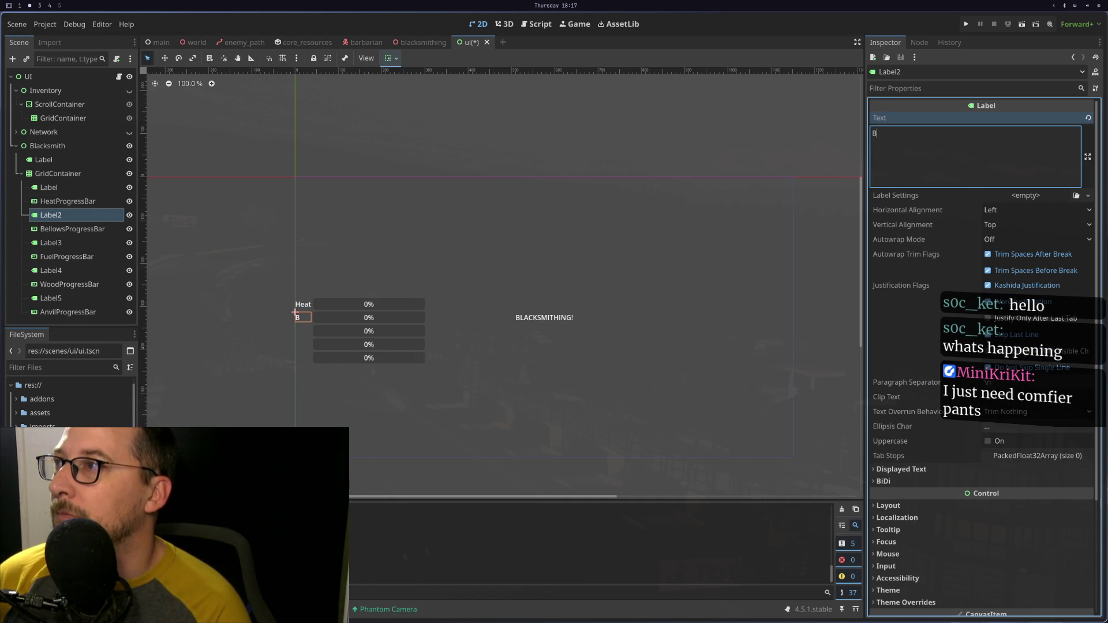
text(ws)
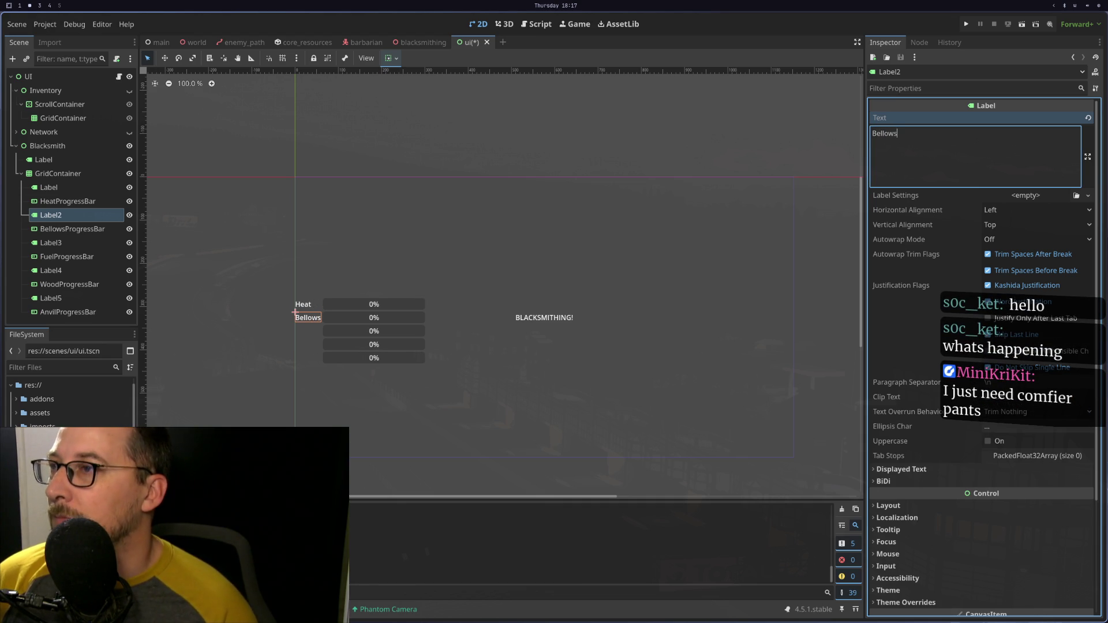
- Set Label3 to Fuel and Label5 to Anvil, leaving Label4 blank
click(66, 256)
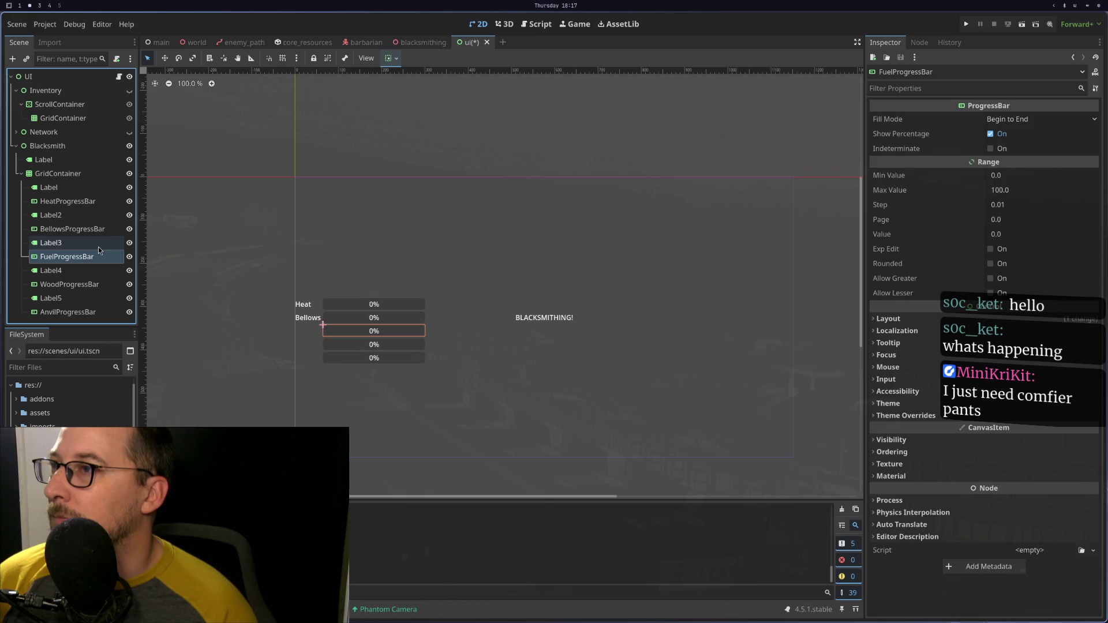
click(50, 242)
click(938, 162)
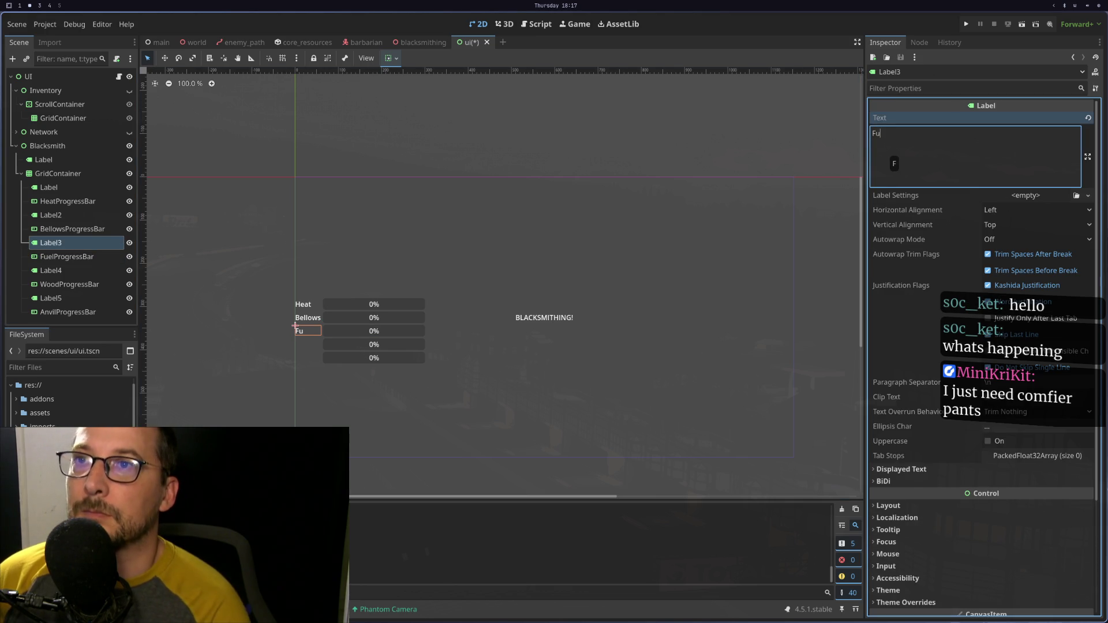
click(51, 270)
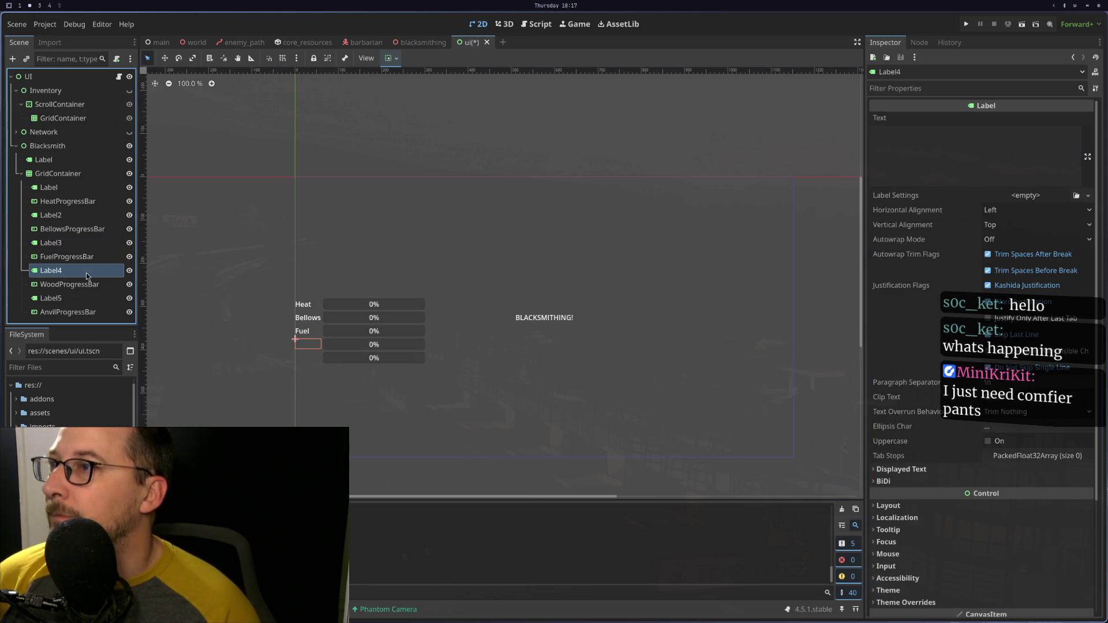
click(953, 164)
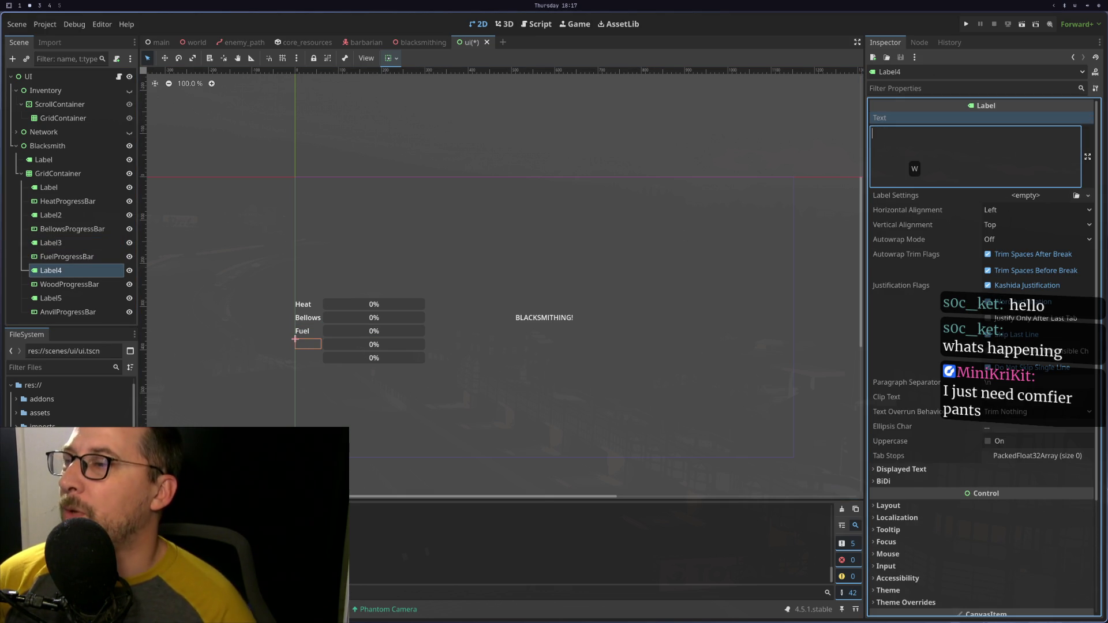
click(52, 298)
click(994, 157)
text(Anvil)
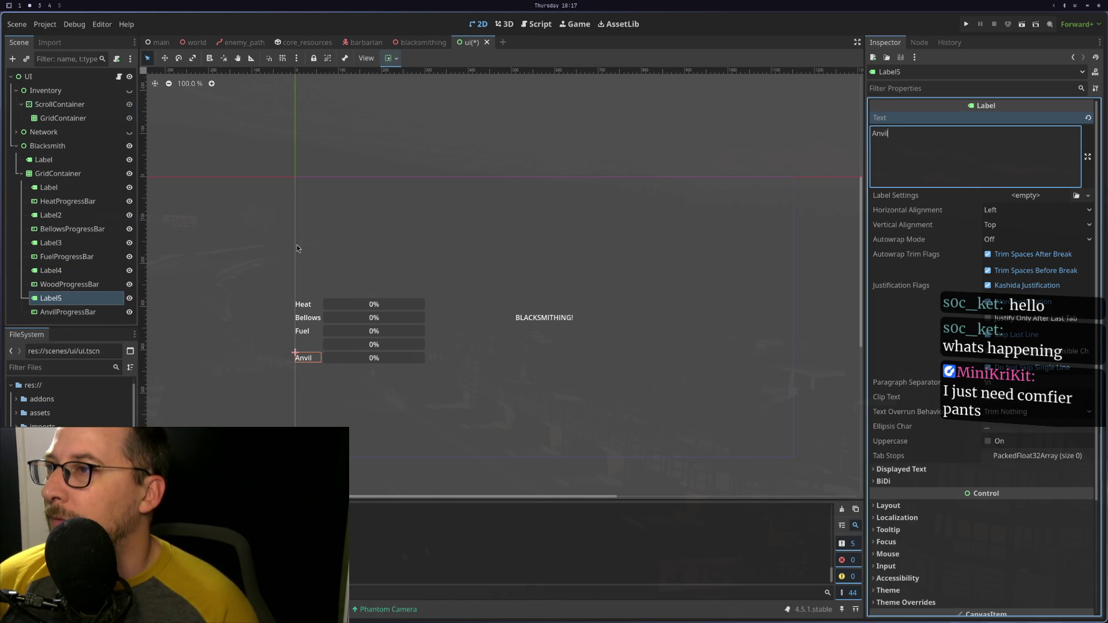
- Check the Heat, Bellows and Fuel labels, then select Label4 and WoodProgressBar together
click(74, 262)
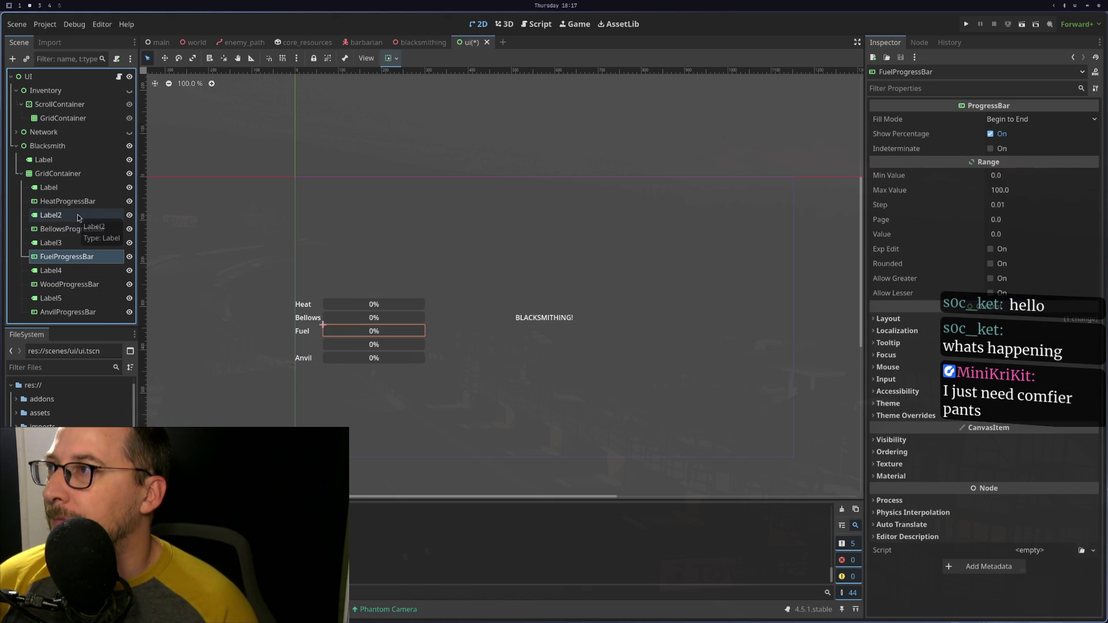
click(83, 191)
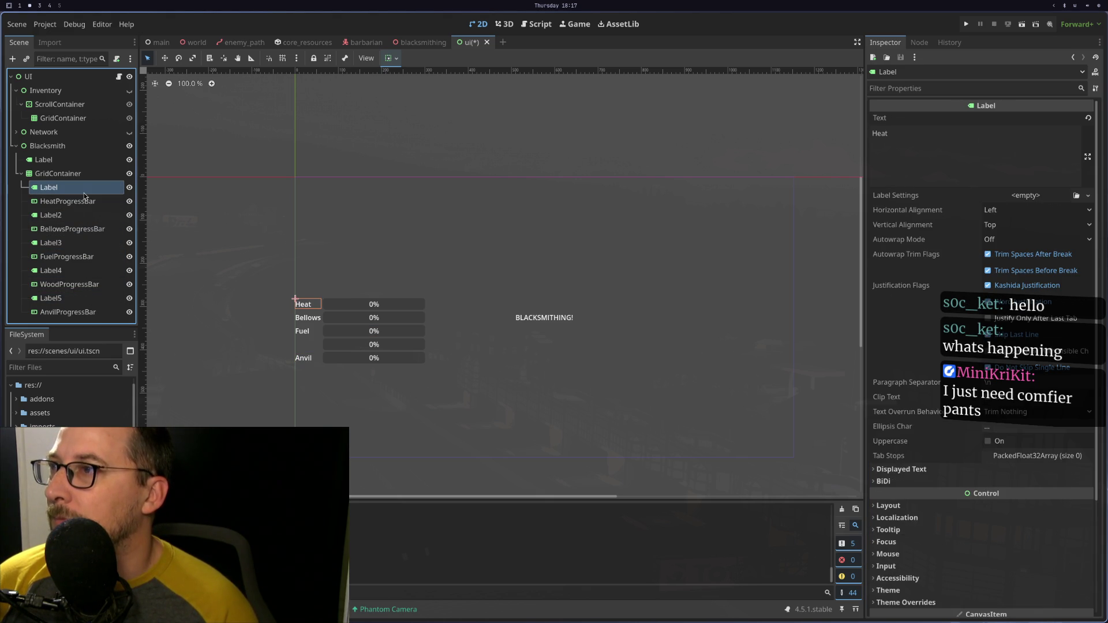
click(65, 221)
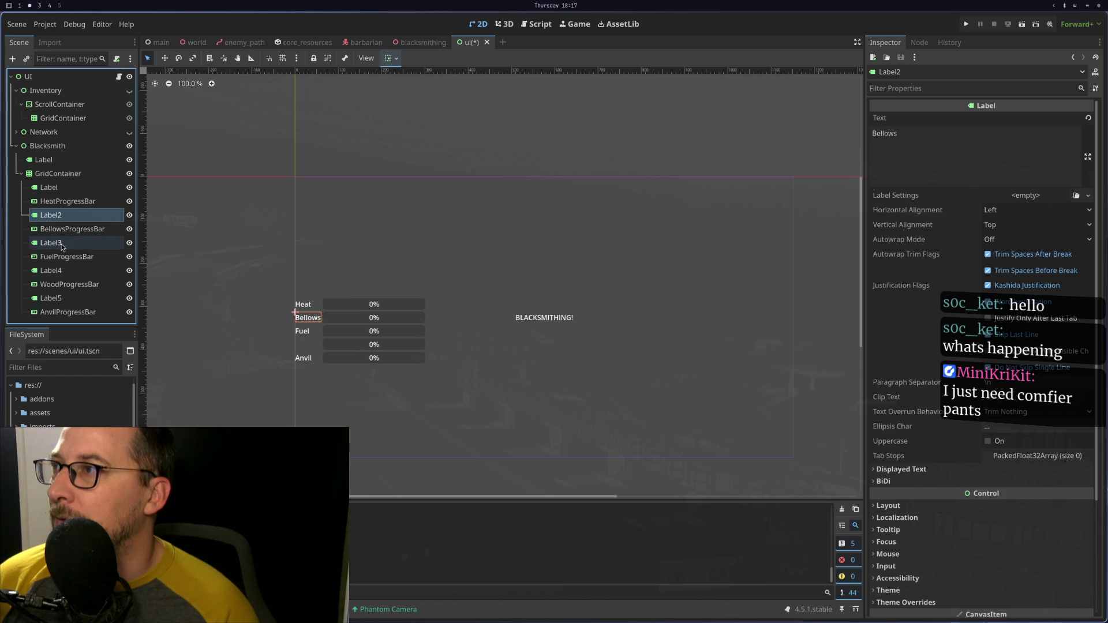
click(63, 245)
click(53, 272)
ctrl+click(60, 285)
right_click(60, 286)
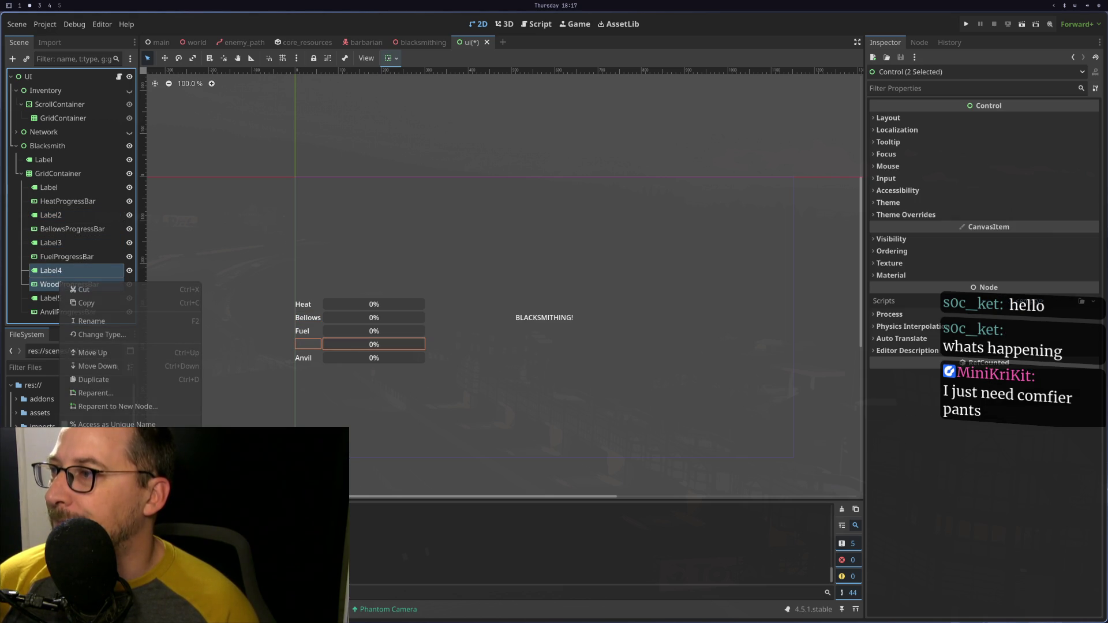
- Delete Label4 and WoodProgressBar, confirming the two-node deletion
key(Delete)
click(572, 323)
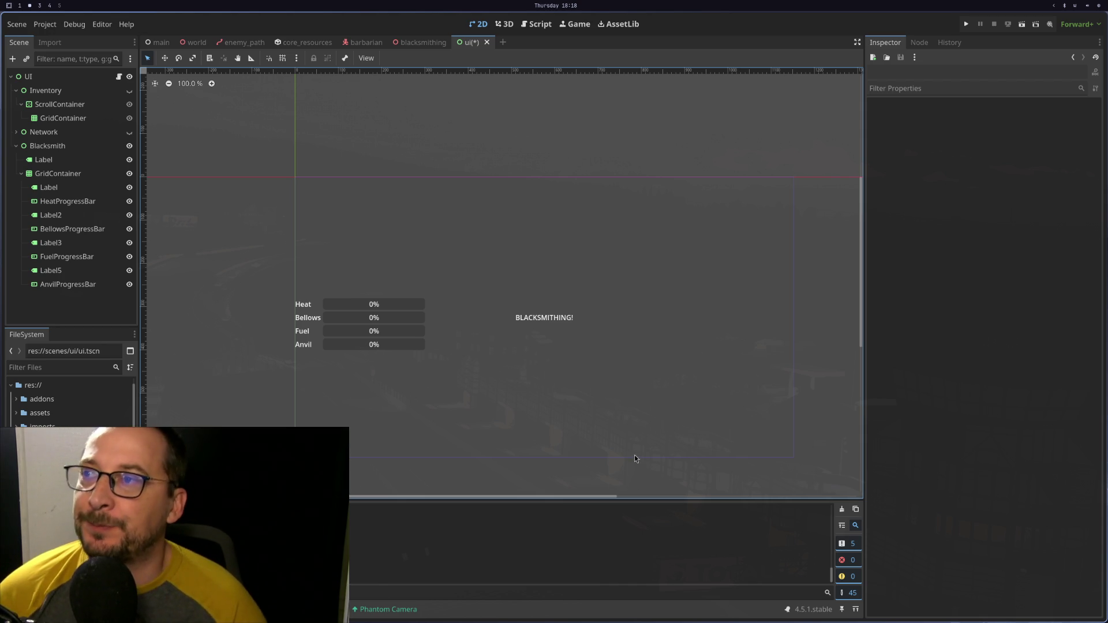
- Save and run the game, then walk the character around the forge with W, D and A
click(968, 23)
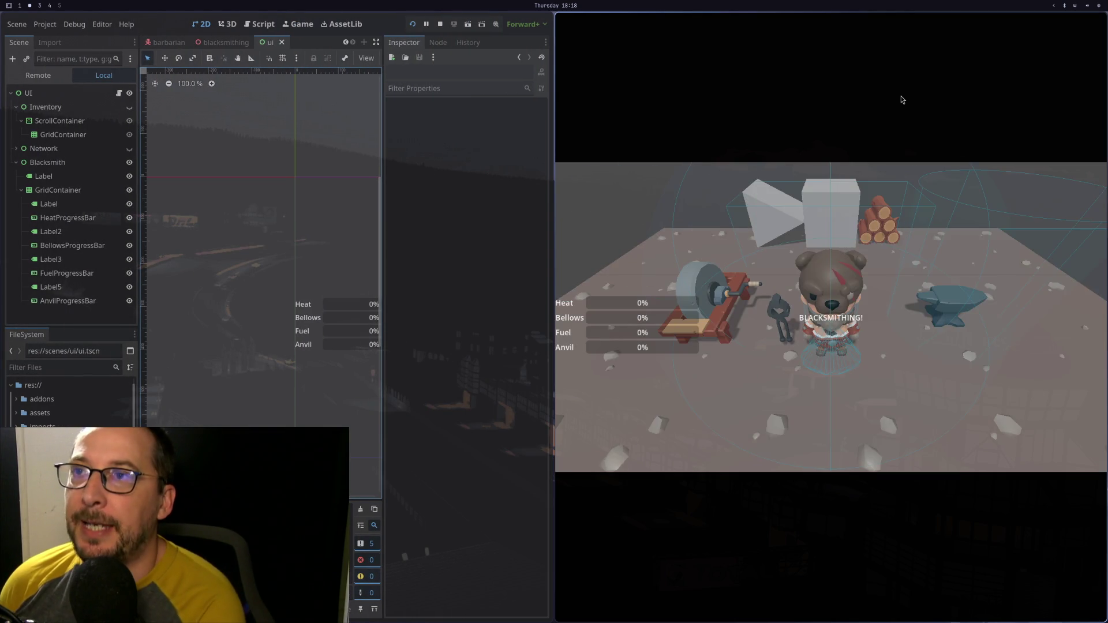
key(w)
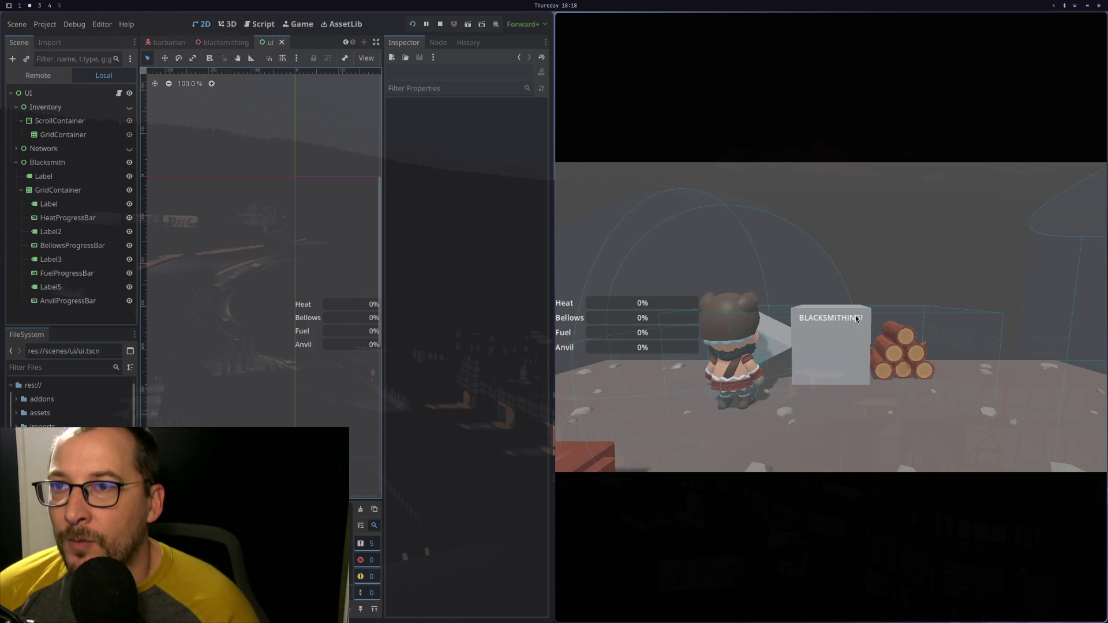
key(d)
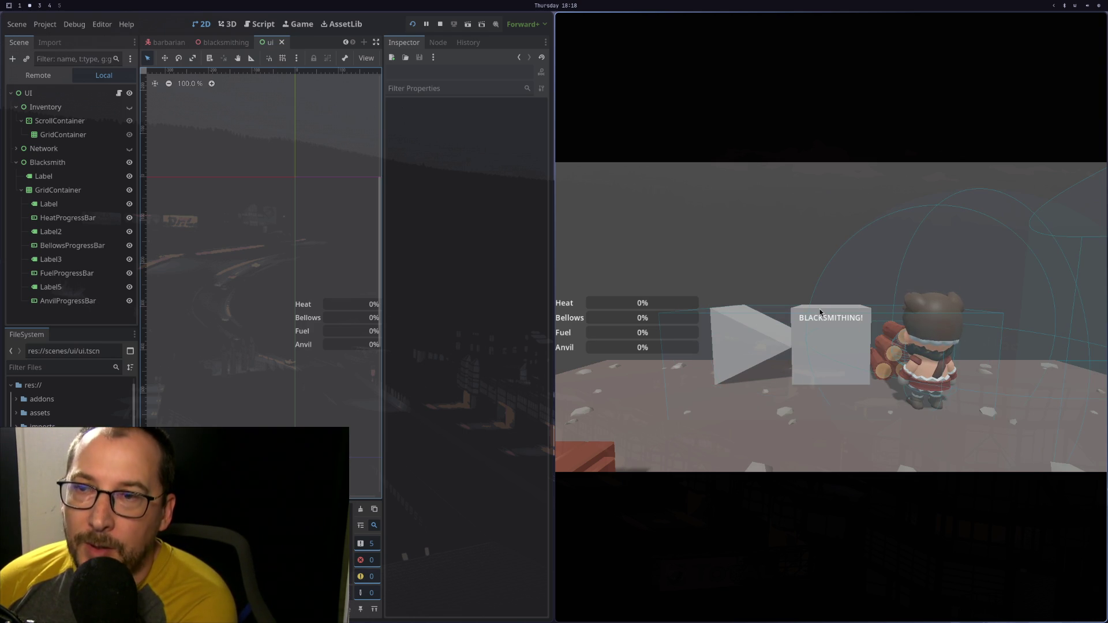
key(a)
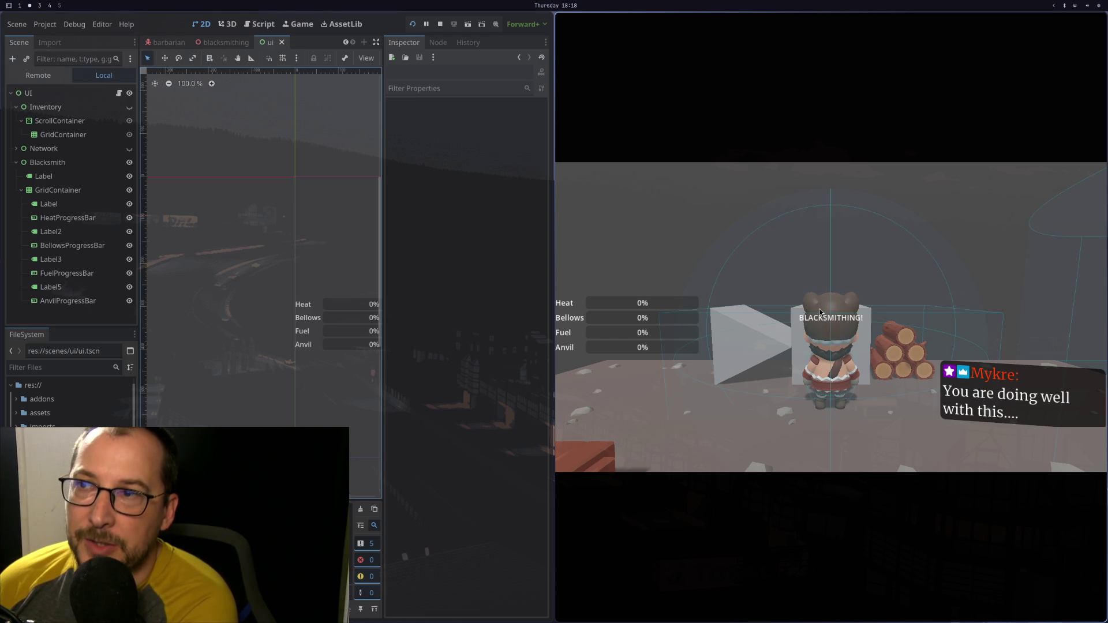
key(a)
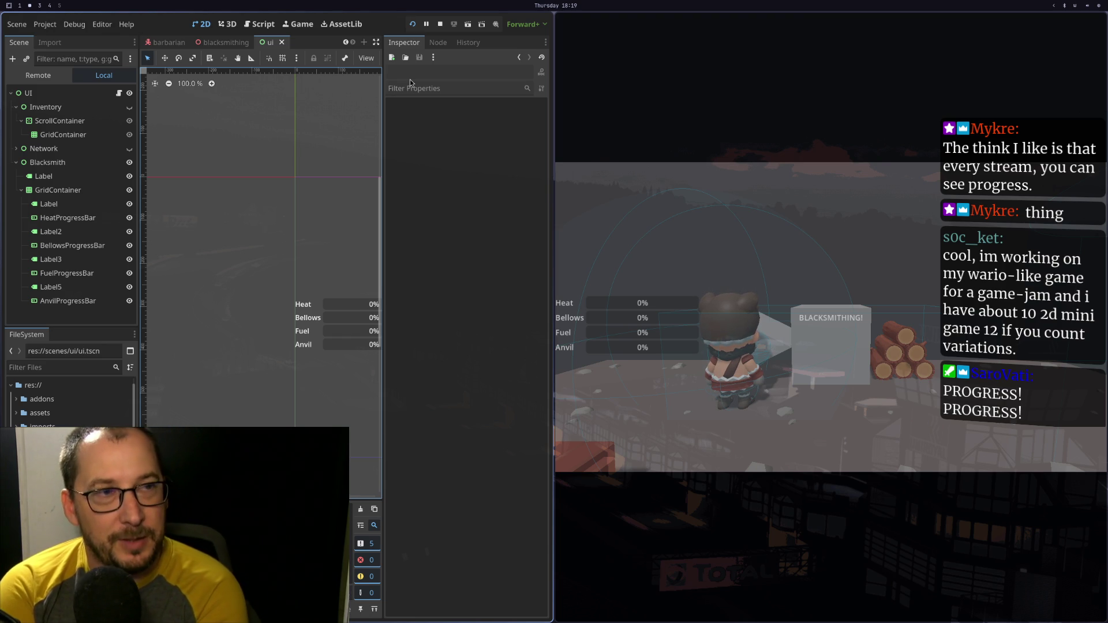
- Cycle through workspaces 4, 3 and 4 to reach the code editor on workspace 1
key(super+4)
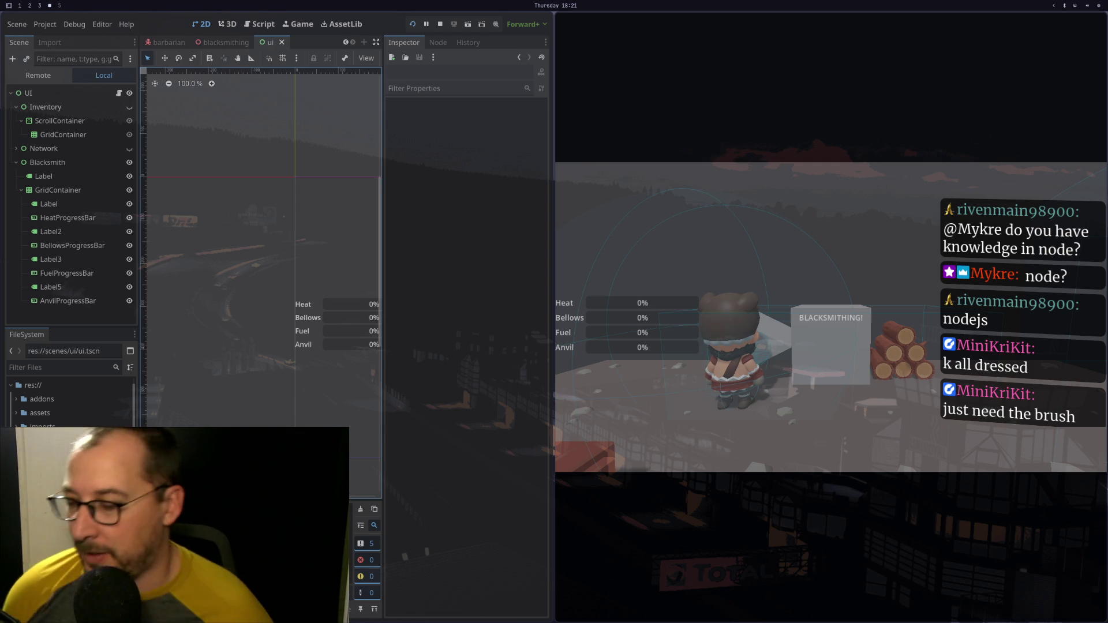
key(super+3)
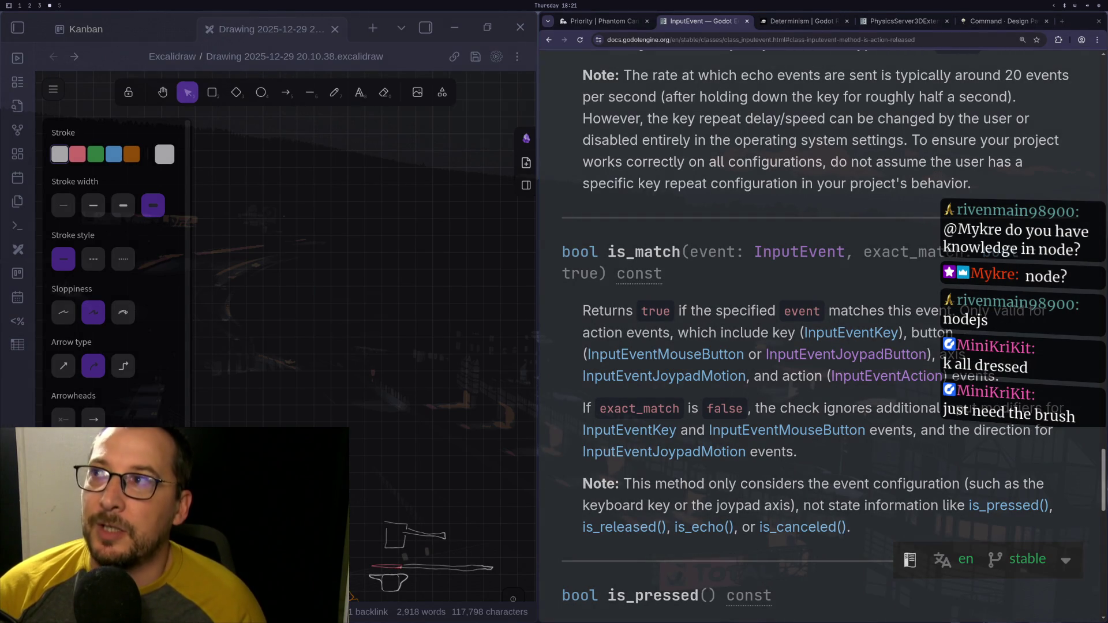
key(super+4)
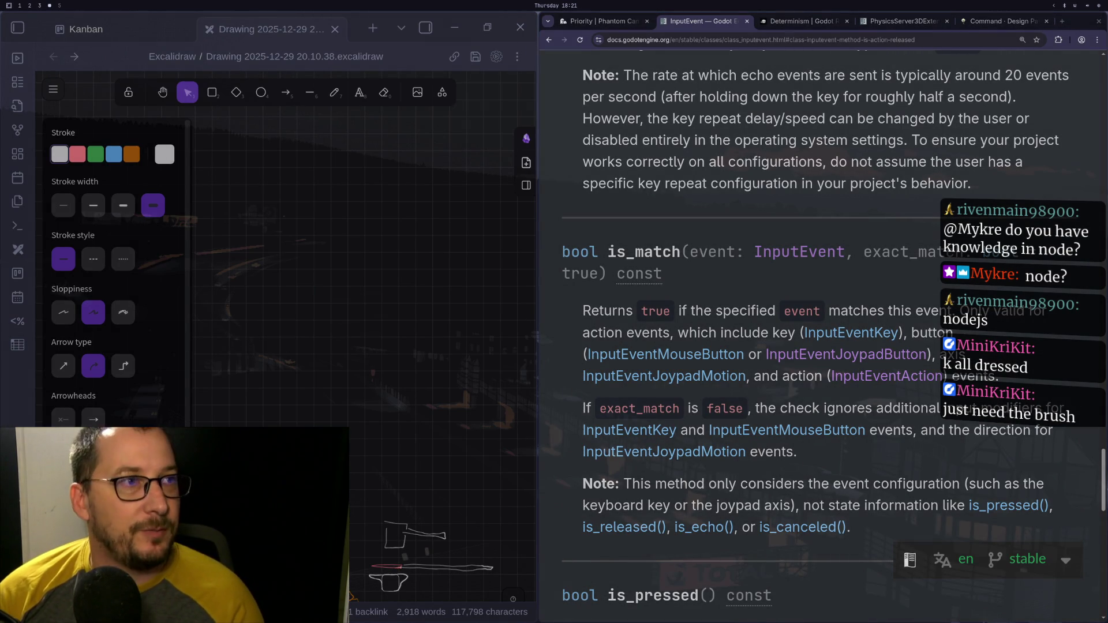
key(super+d)
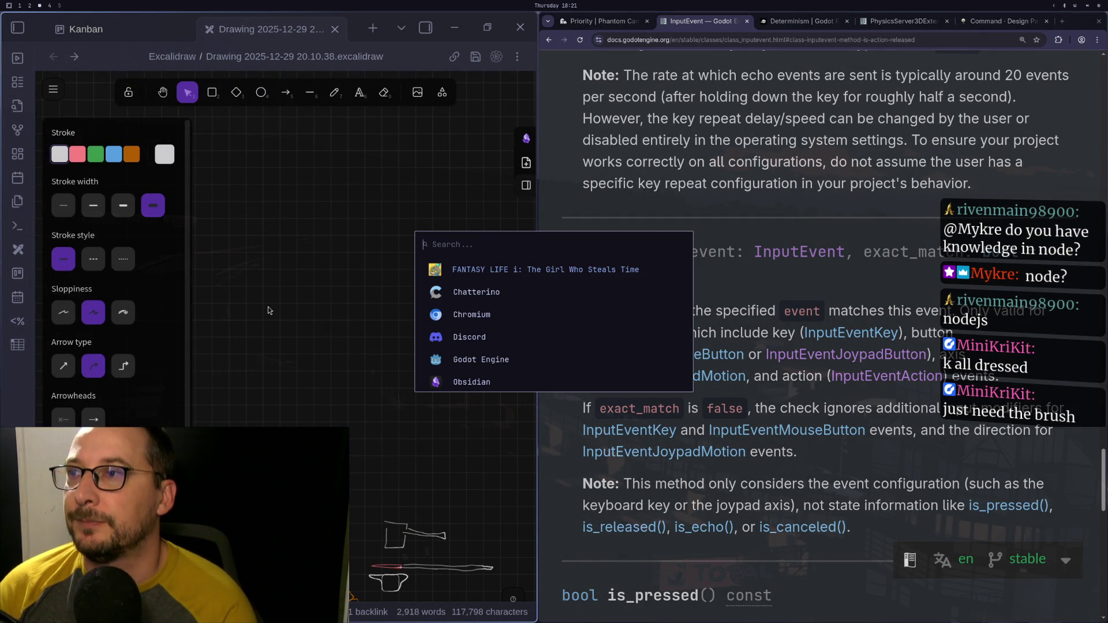
key(Escape)
key(super+1)
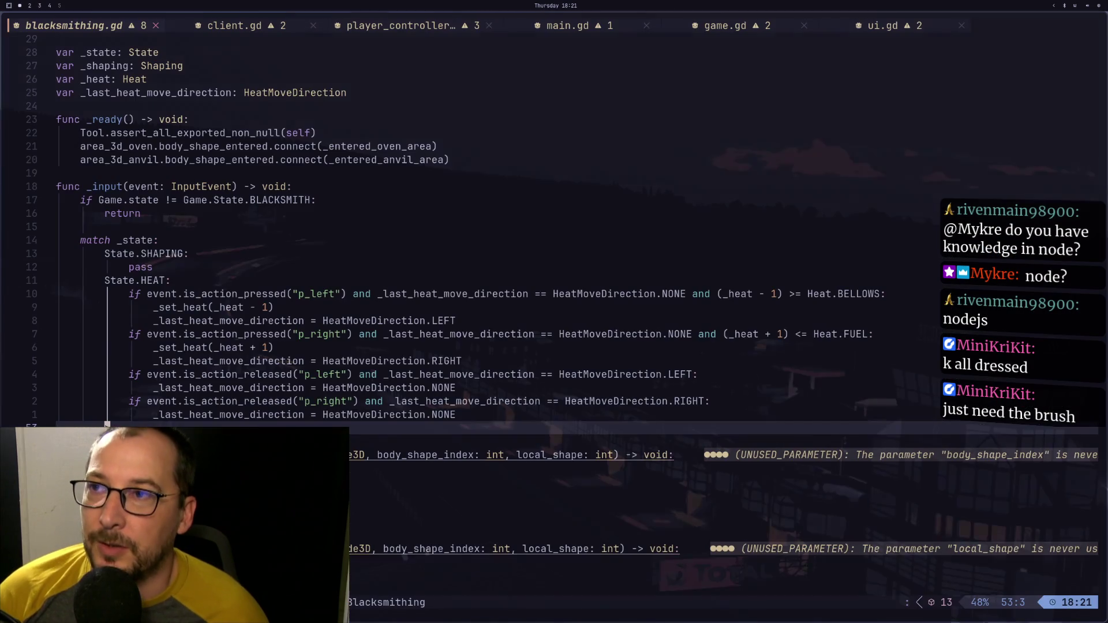
- Return to workspace 2 with Godot and the running game
key(super+2)
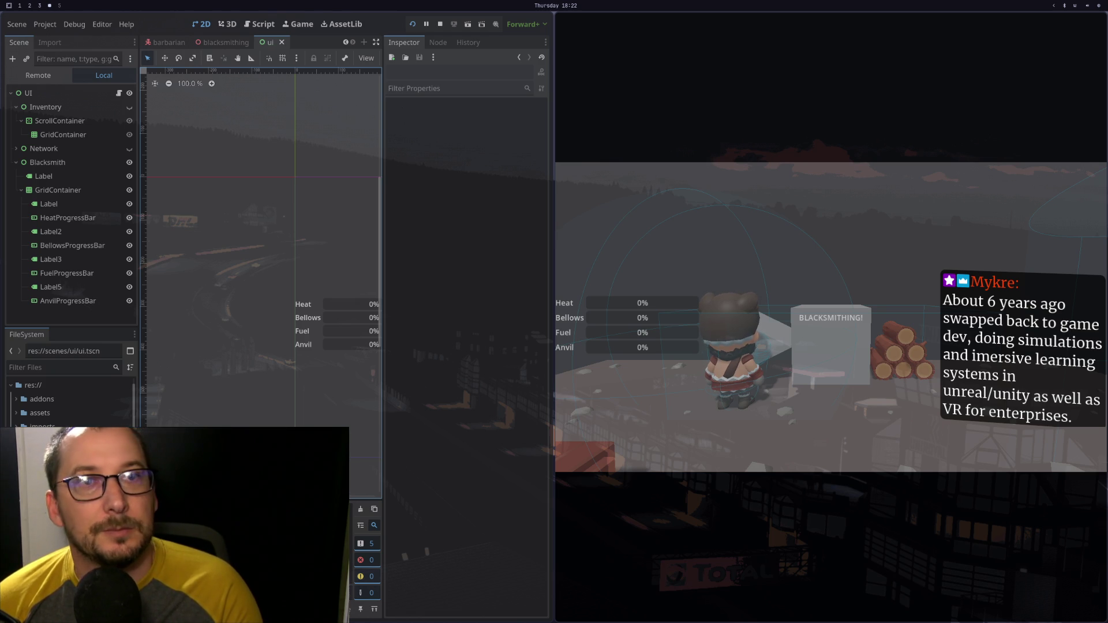
- Focus the running game window, then switch to the blacksmithing scene tab
click(684, 290)
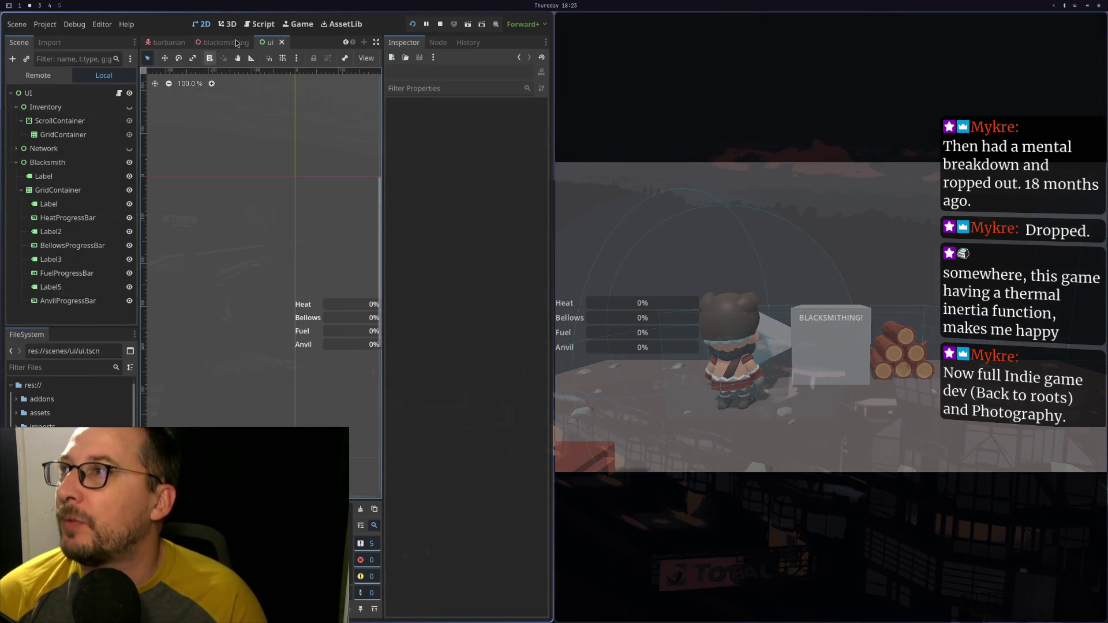
click(241, 42)
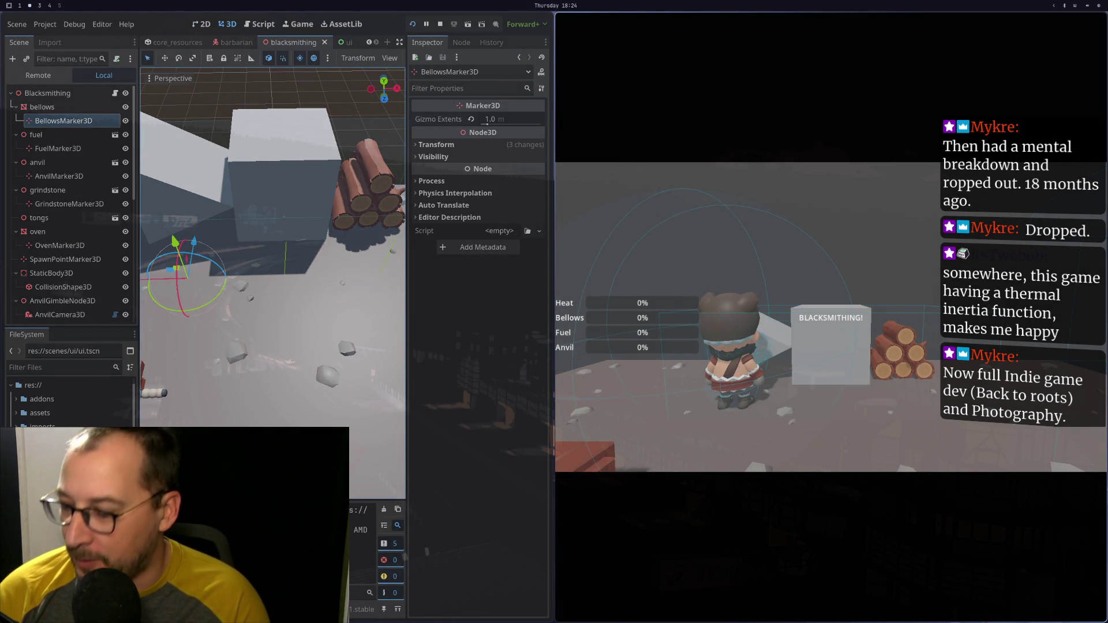
- Stop the game with F8, look up 'curve' node types without adding one, then go to the code editor
key(F8)
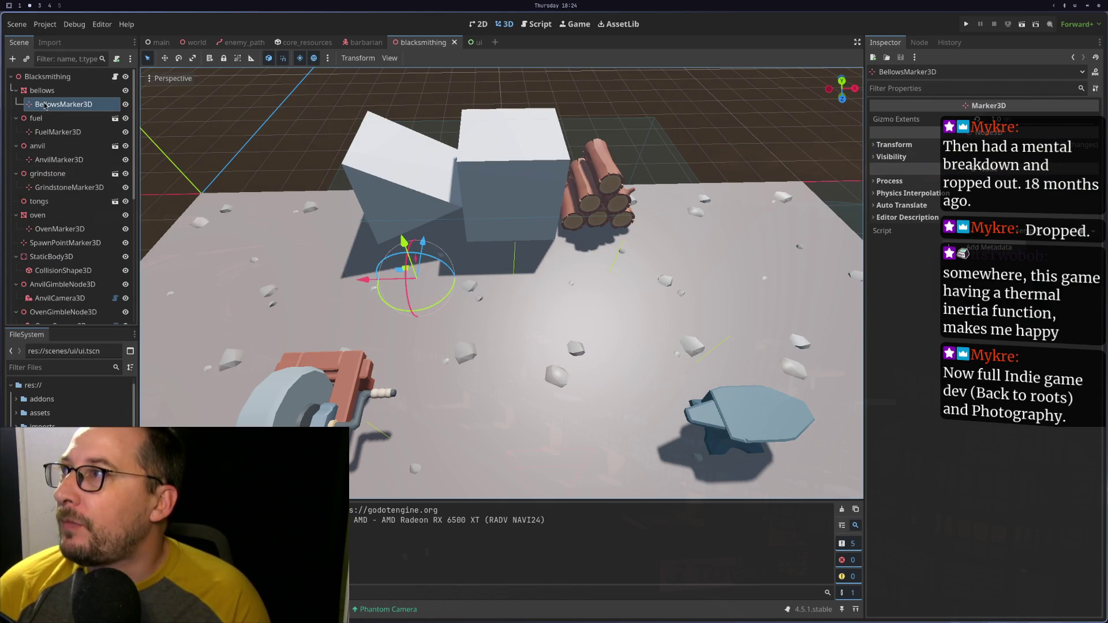
right_click(58, 78)
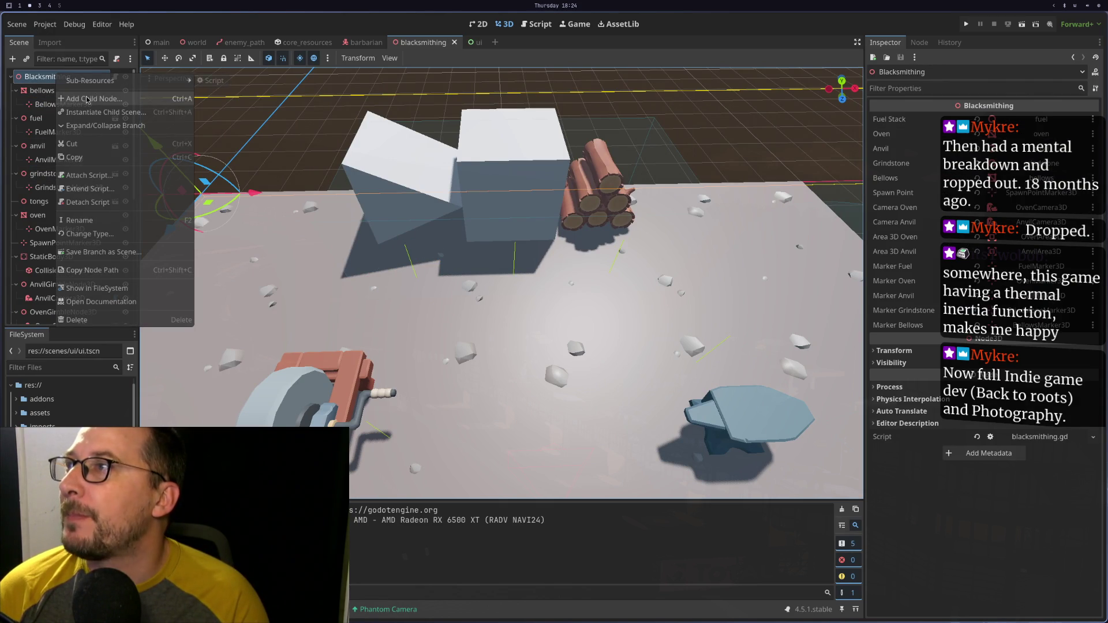
click(81, 83)
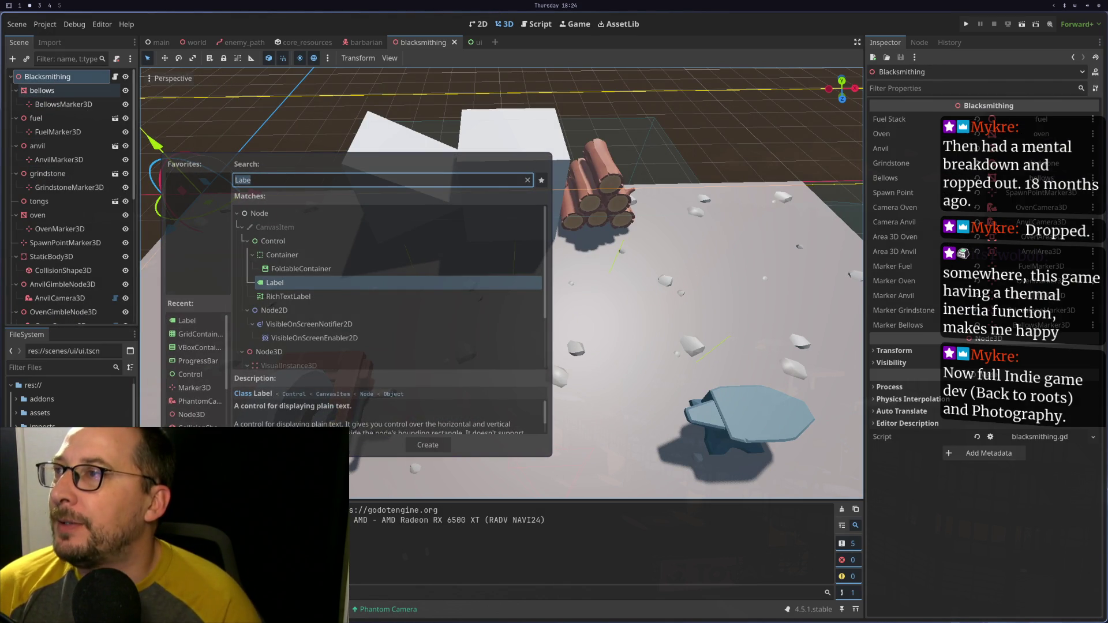
text(curve)
key(Escape)
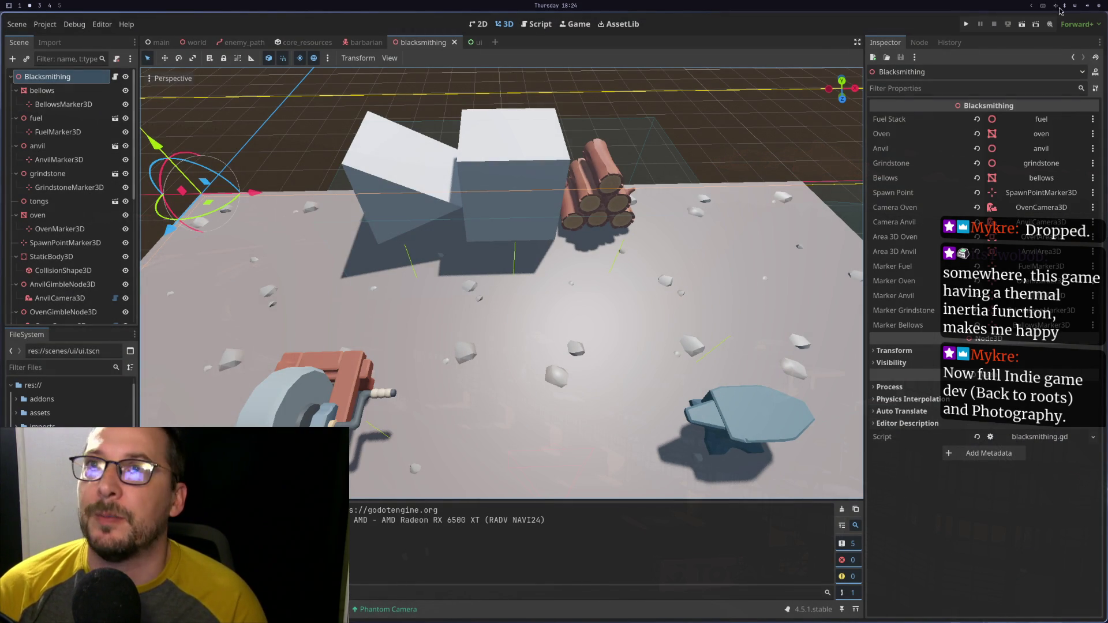
key(super+1)
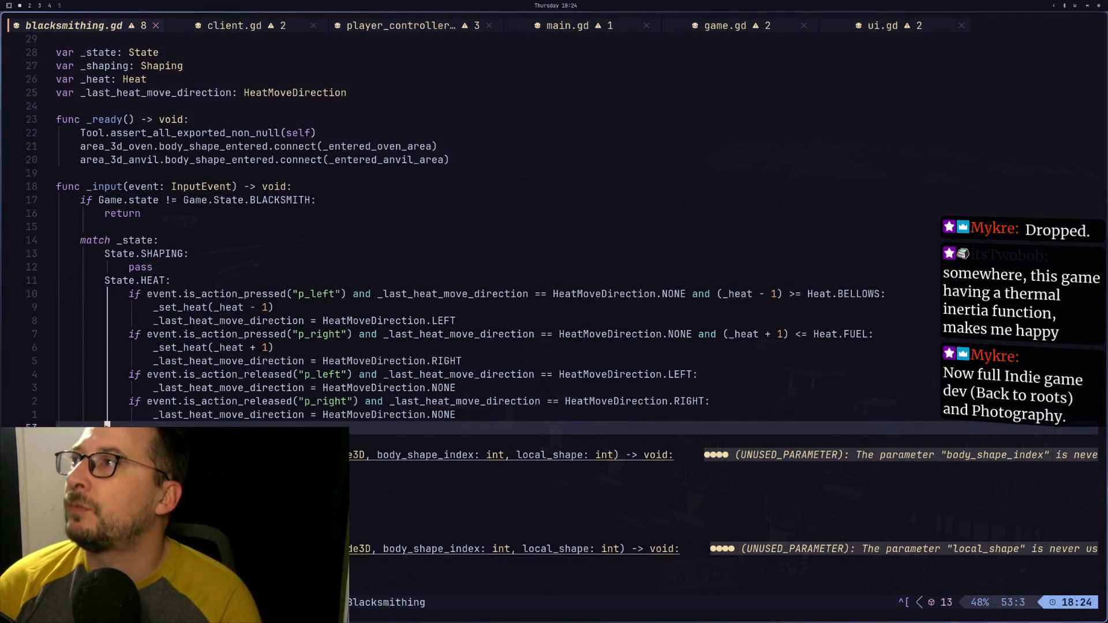
- Open a new line below the member variables and type the exported curve variable declaration
click(107, 92)
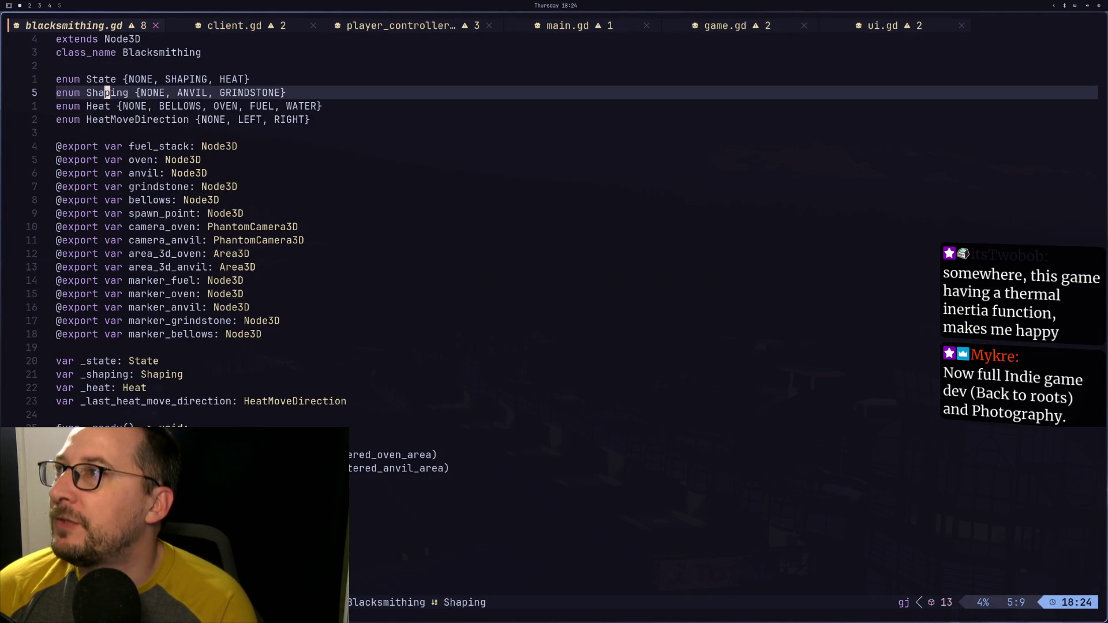
key(j)
key(j)
key(j)
key(j)
key(j)
key(j)
key(k)
key(k)
key(k)
key(j)
key(j)
key(j)
key(j)
key(k)
key(k)
key(k)
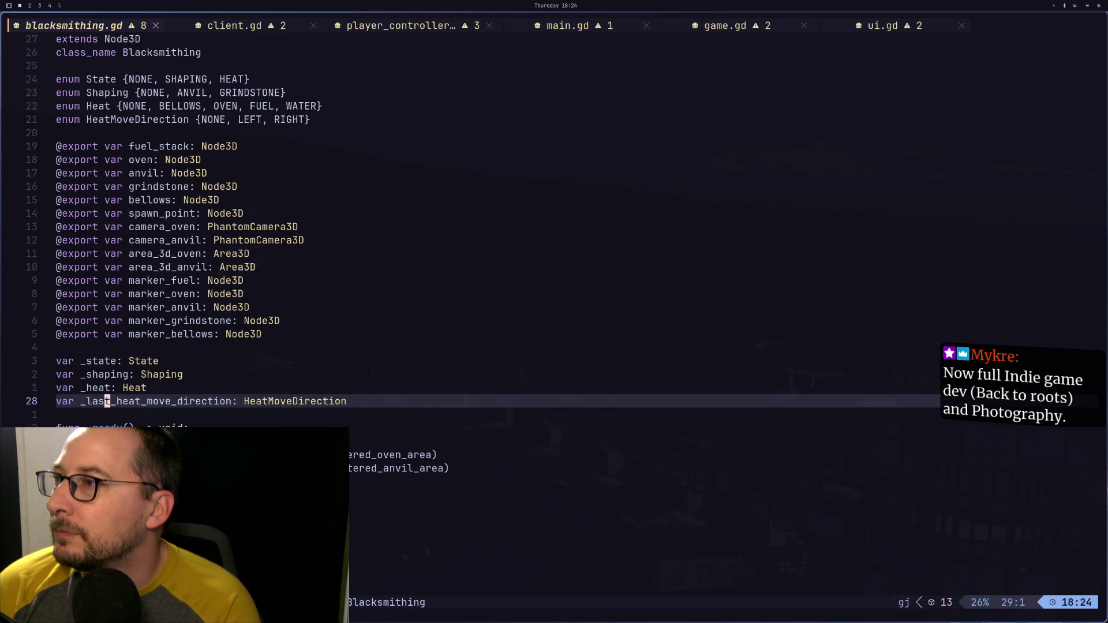
key(j)
key(j)
key(j)
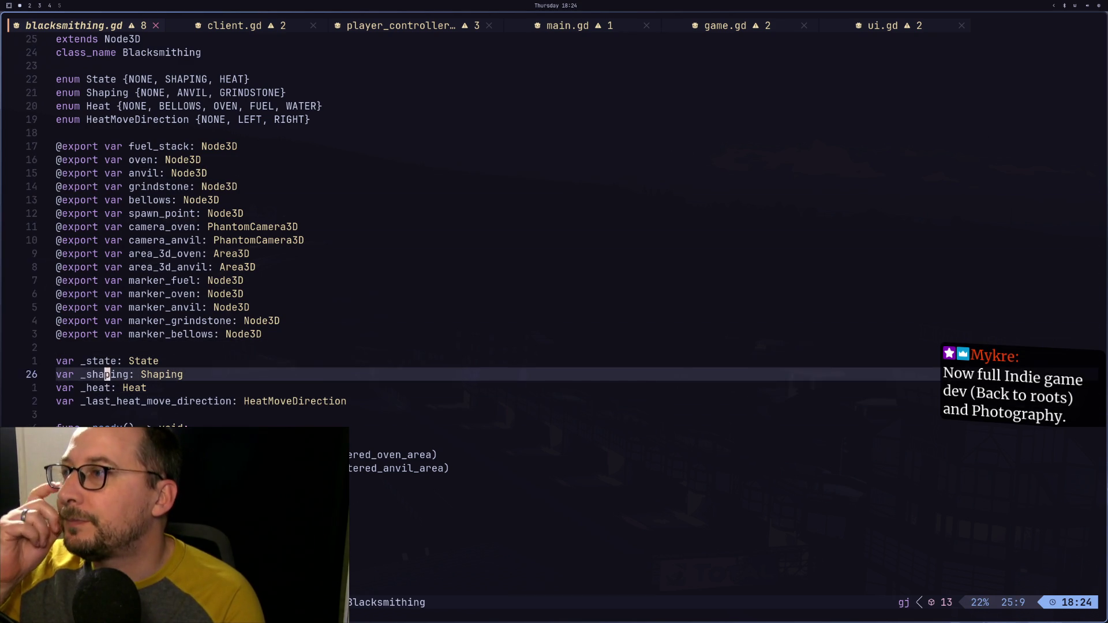
key(o)
key(Return)
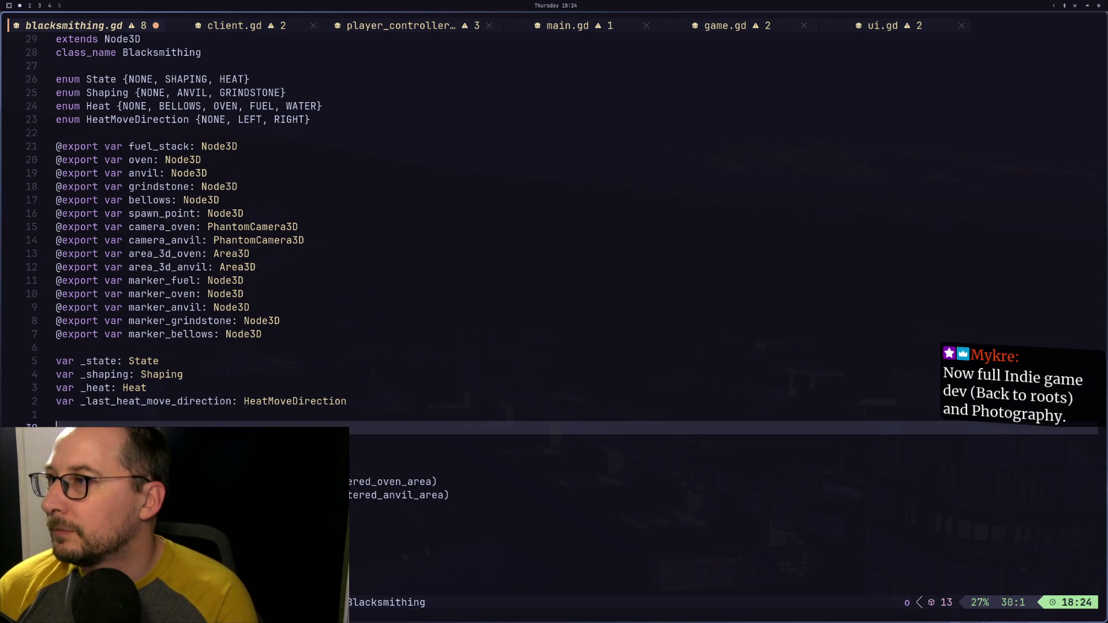
text(export var heat)
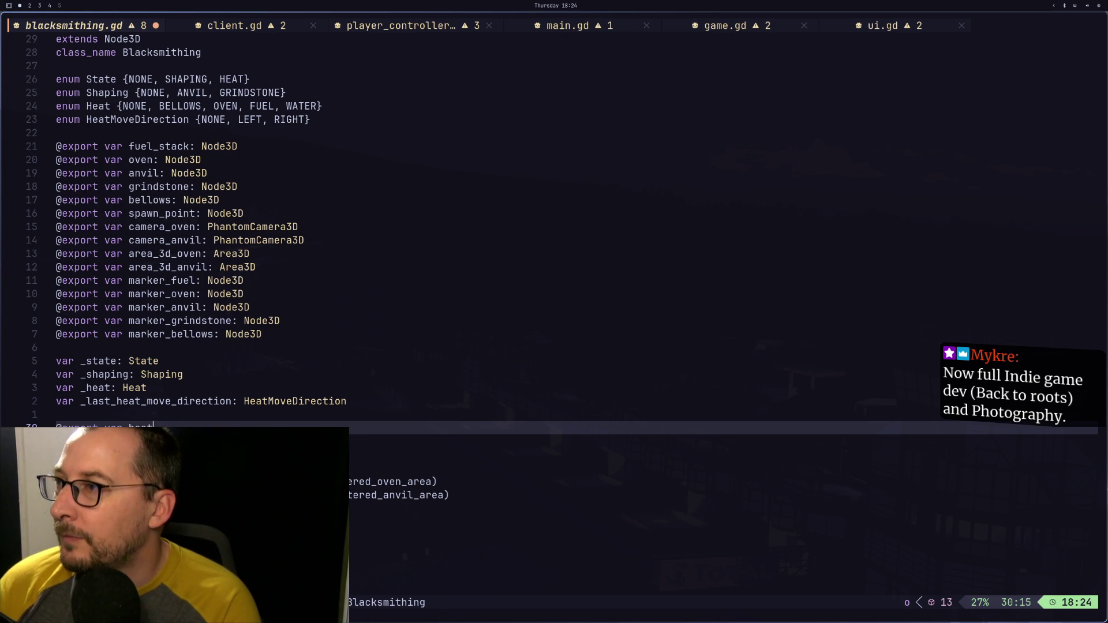
text(verCurve)
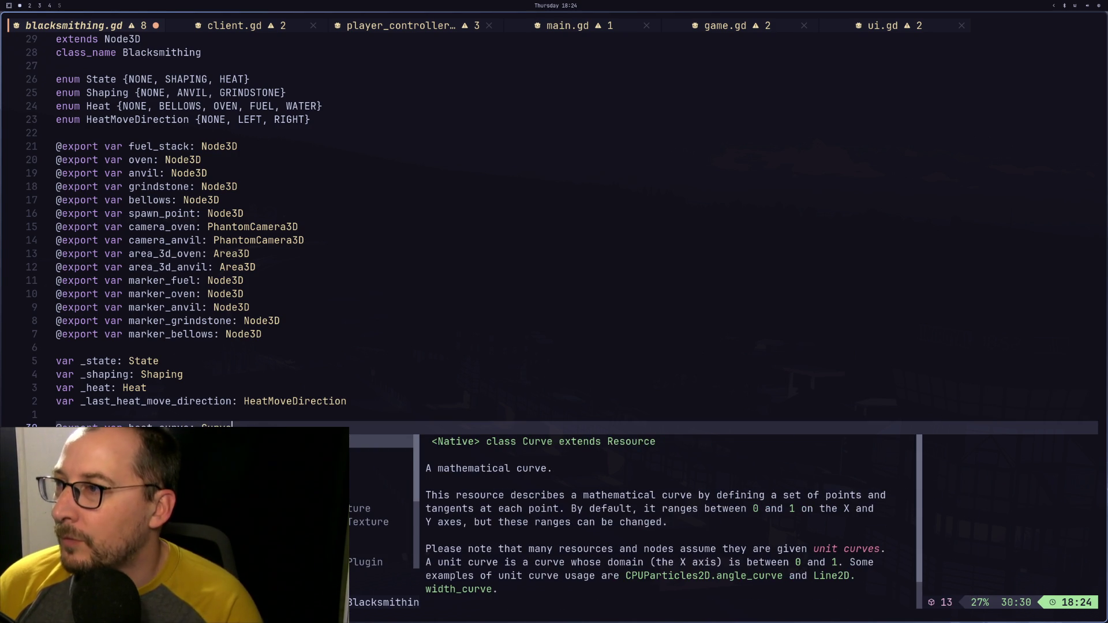
text(3D:w)
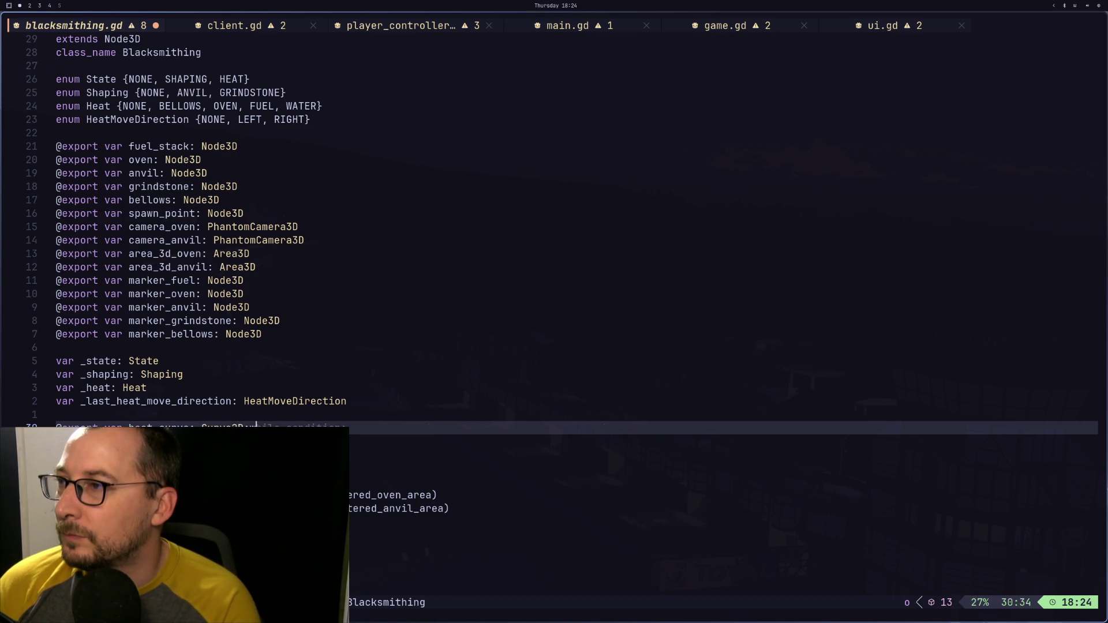
text(hile :)
- Remove the stray colon and while text from the new heat_curve export line
key(Escape)
key(b)
key(X)
key(l)
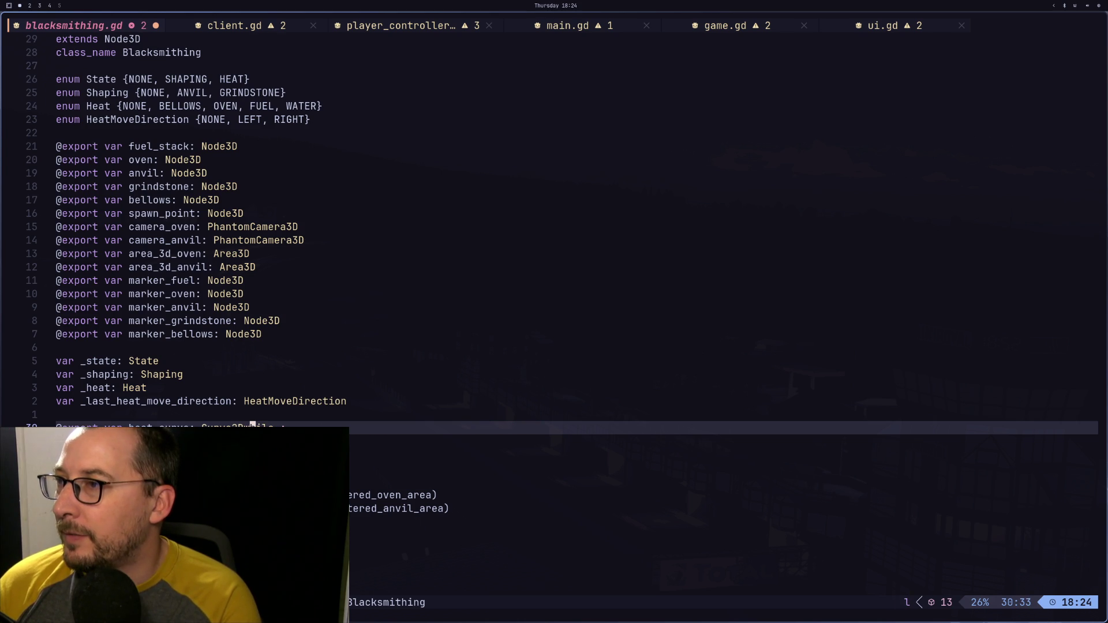
key(u)
key(u)
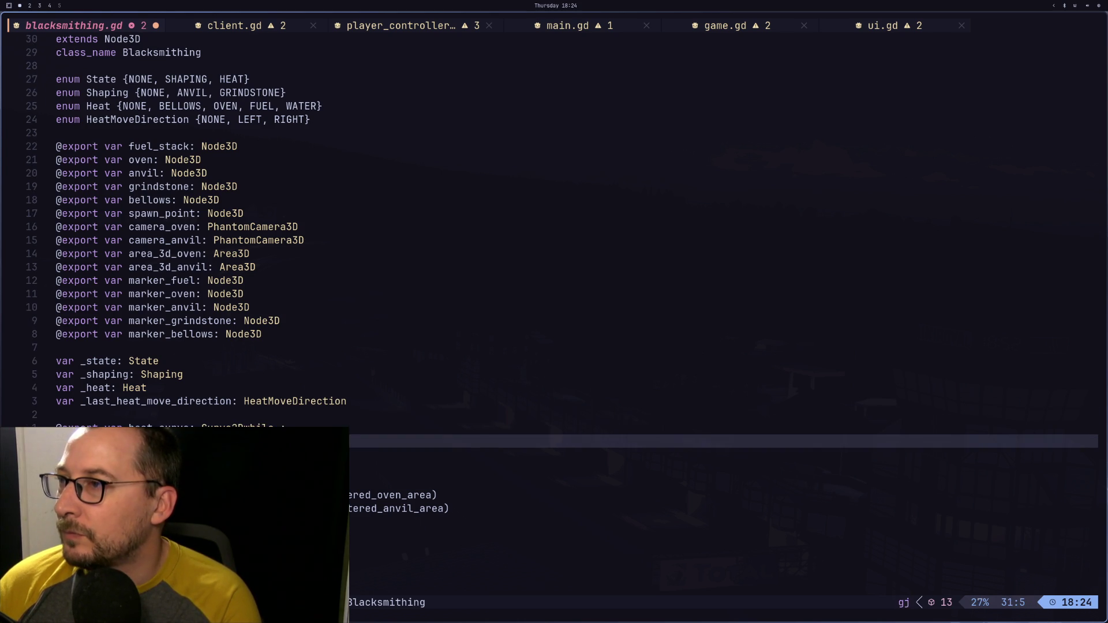
key(l)
key(l)
key(l)
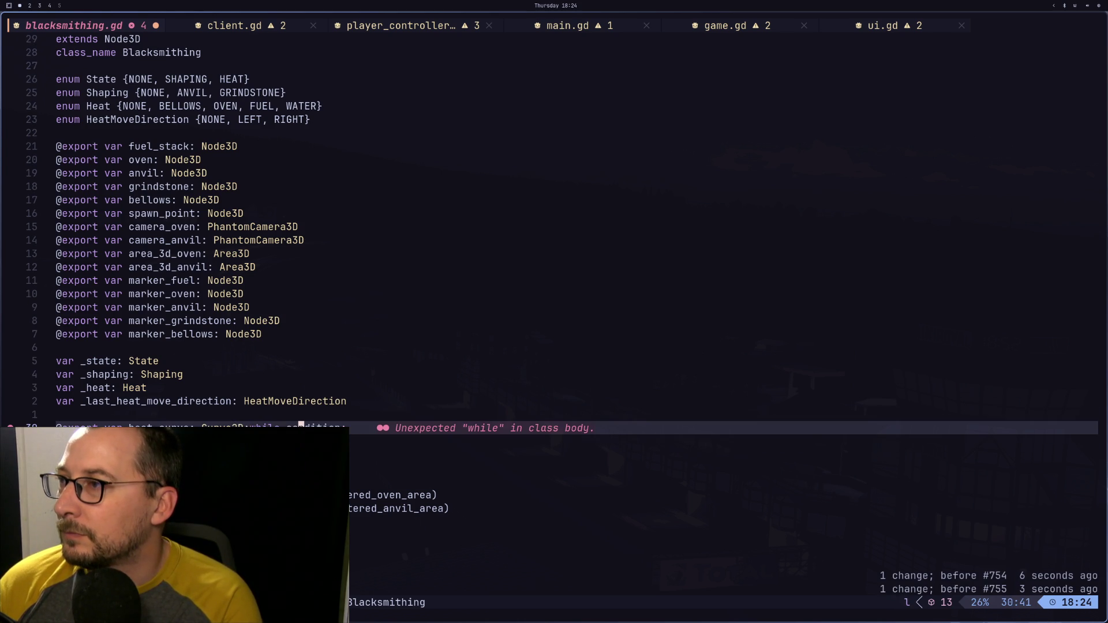
key(a)
key(ctrl+w)
key(ctrl+w)
key(ctrl+w)
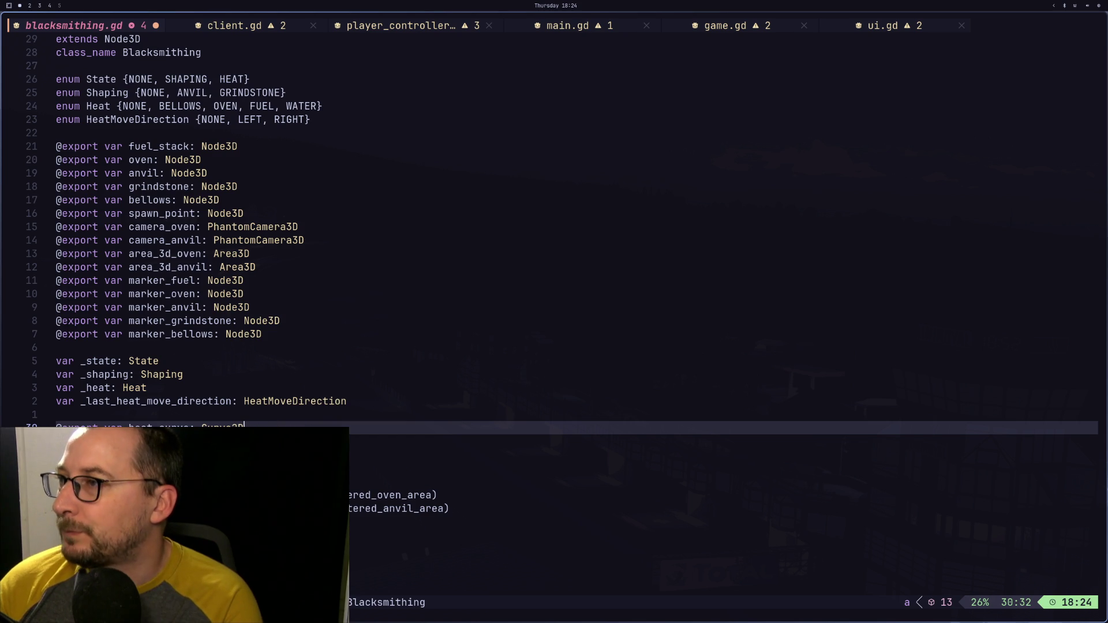
key(Return)
key(Escape)
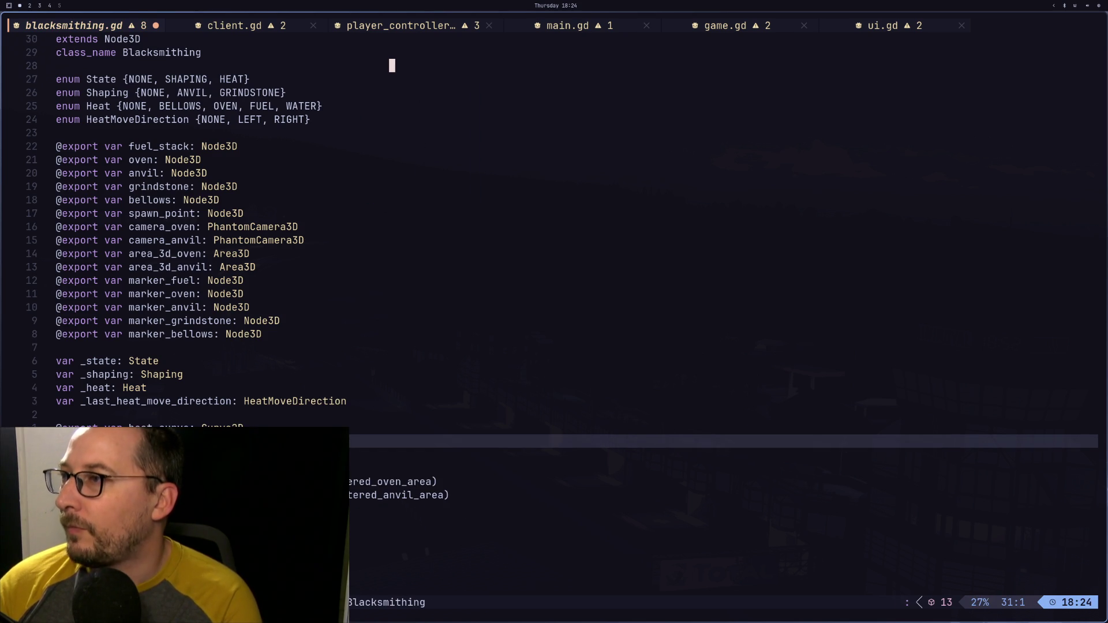
key(super+2)
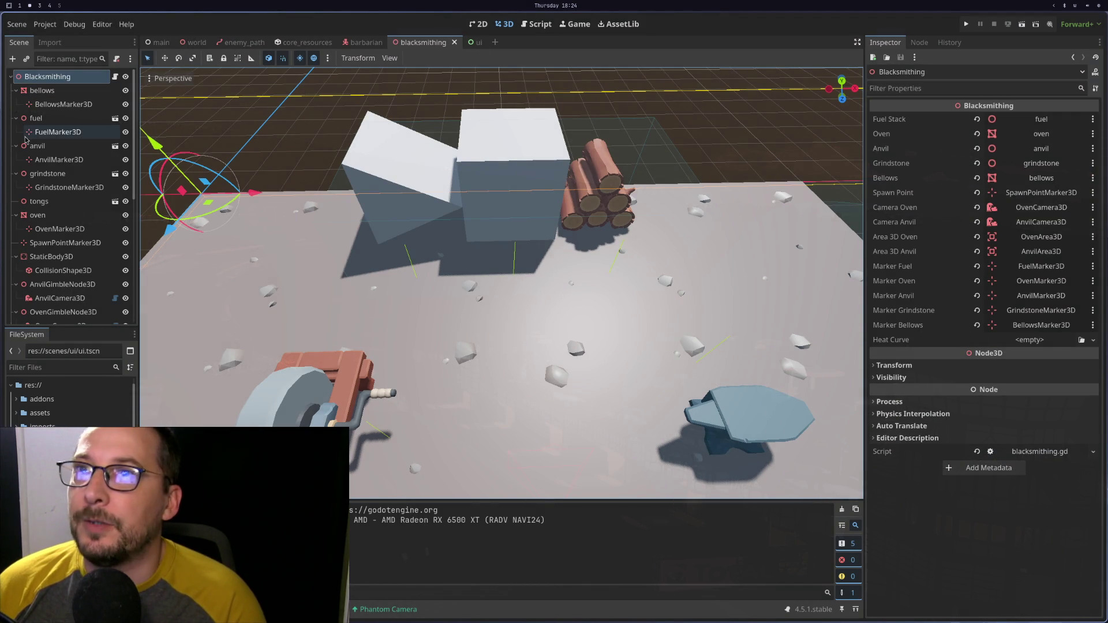
- Assign a new Curve2D to Heat Curve and add one point at (0, 0)
click(1044, 342)
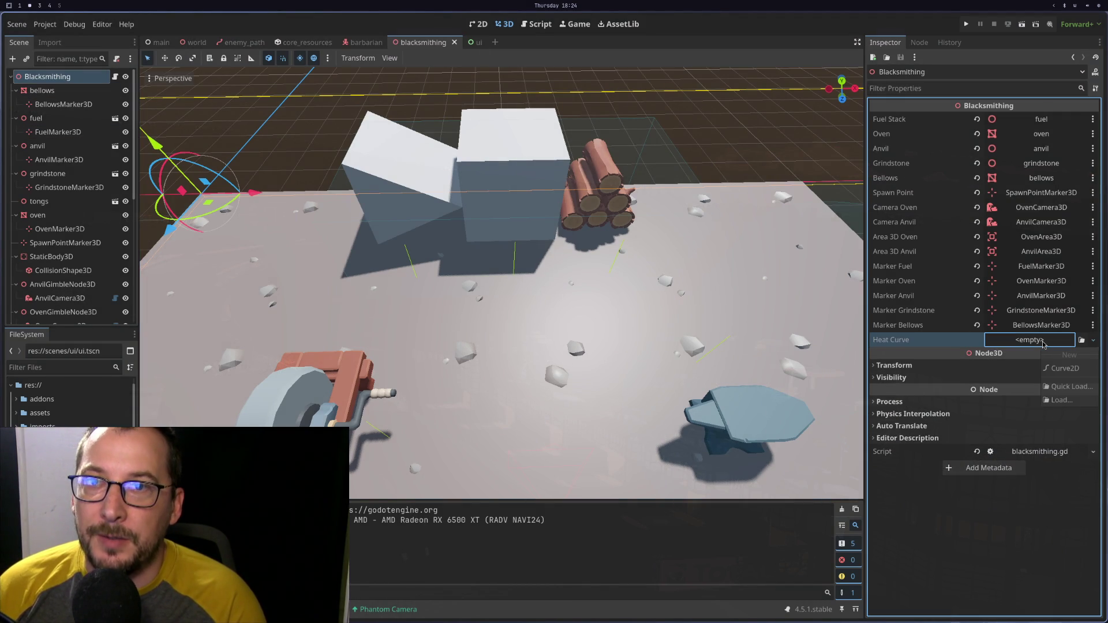
click(1054, 368)
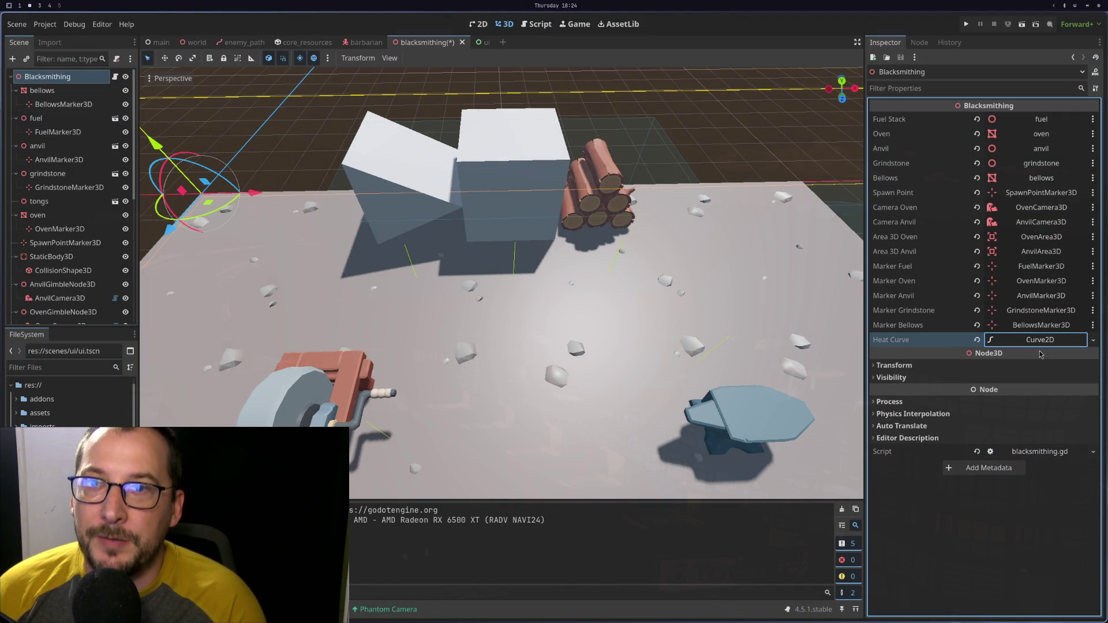
click(1040, 340)
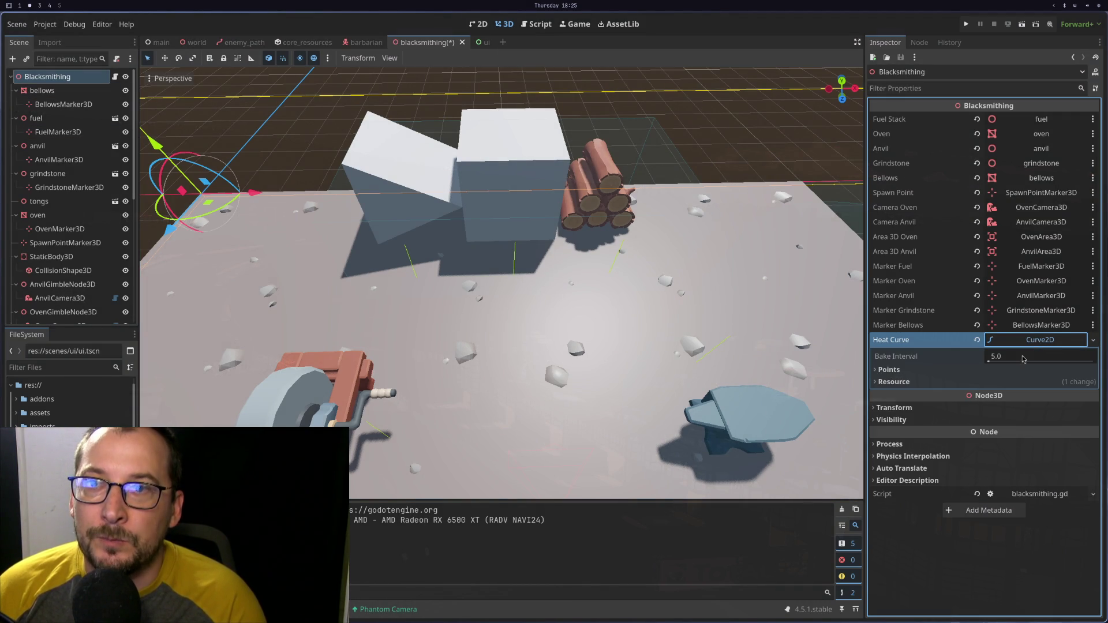
click(909, 374)
click(973, 399)
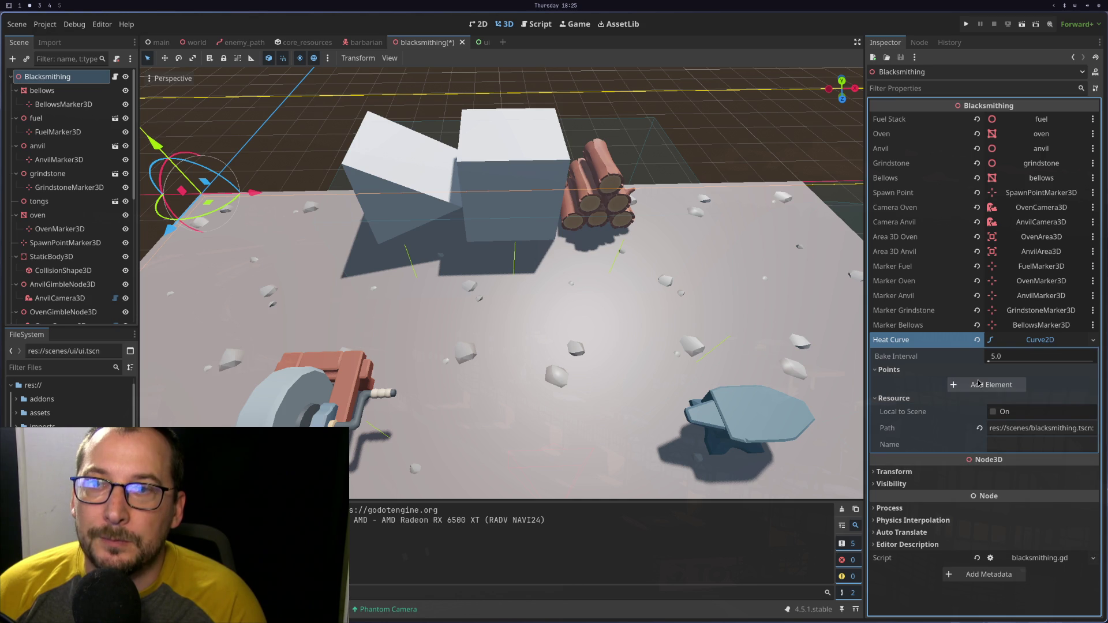
click(979, 383)
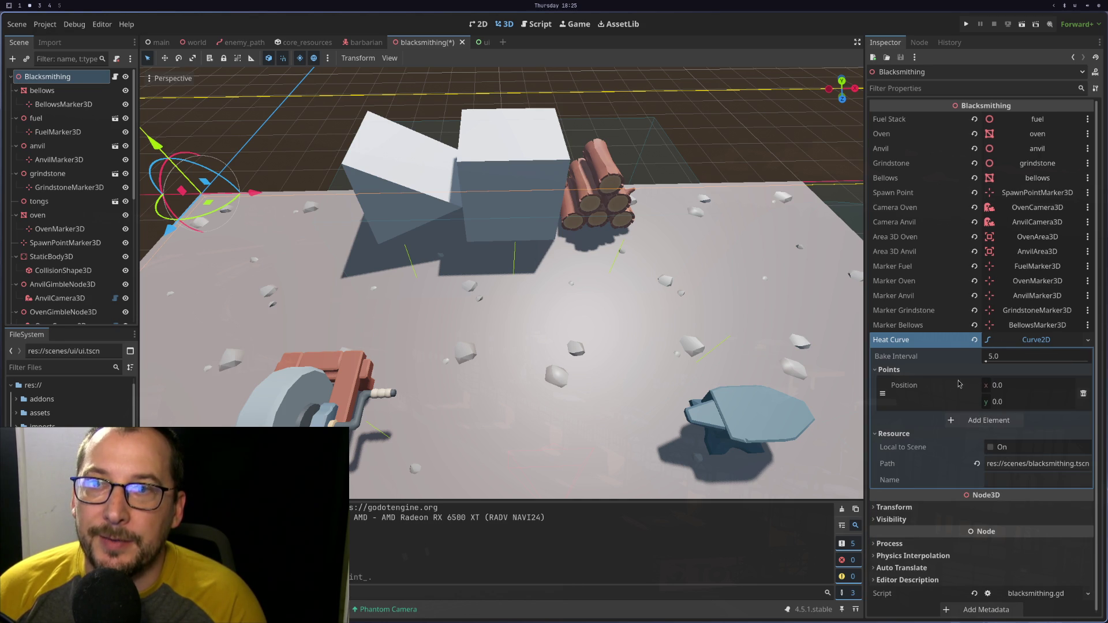
key(super+1)
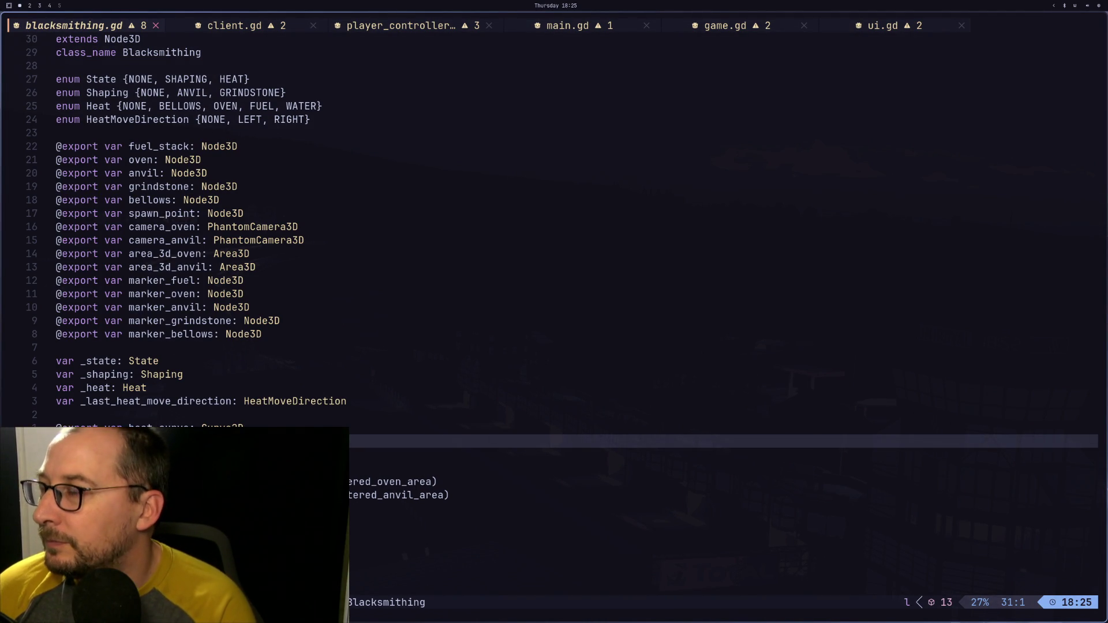
- Change heat_curve's type from Curve2D to Curve on line 30 and save with :w
key(k)
key(l)
key(l)
key(l)
key($)
key(x)
key(x)
text(:w)
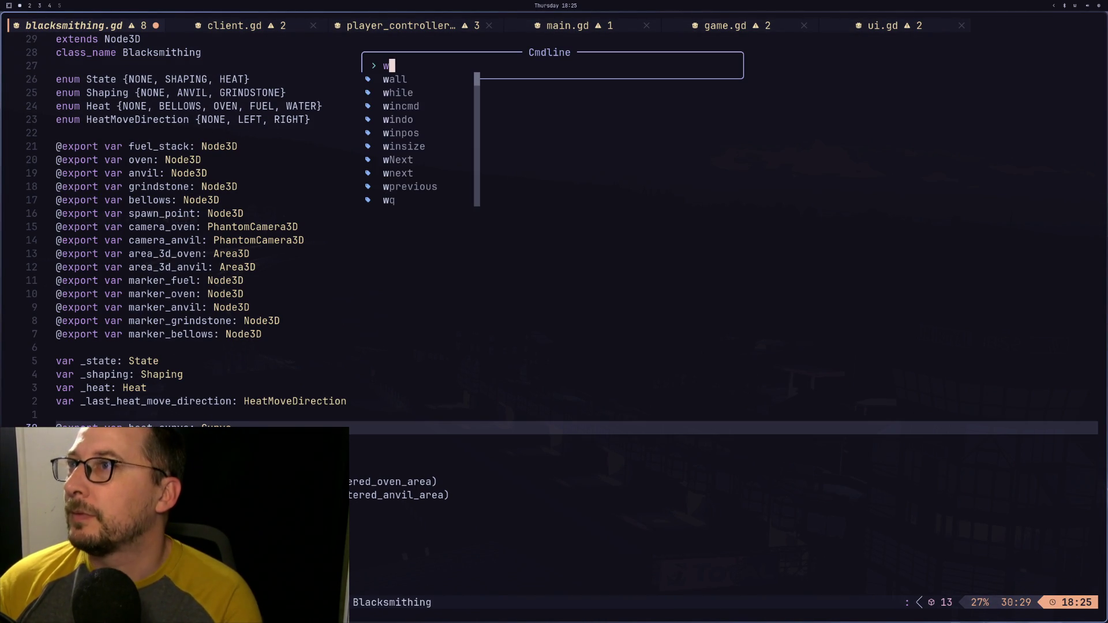
key(Return)
key(super+2)
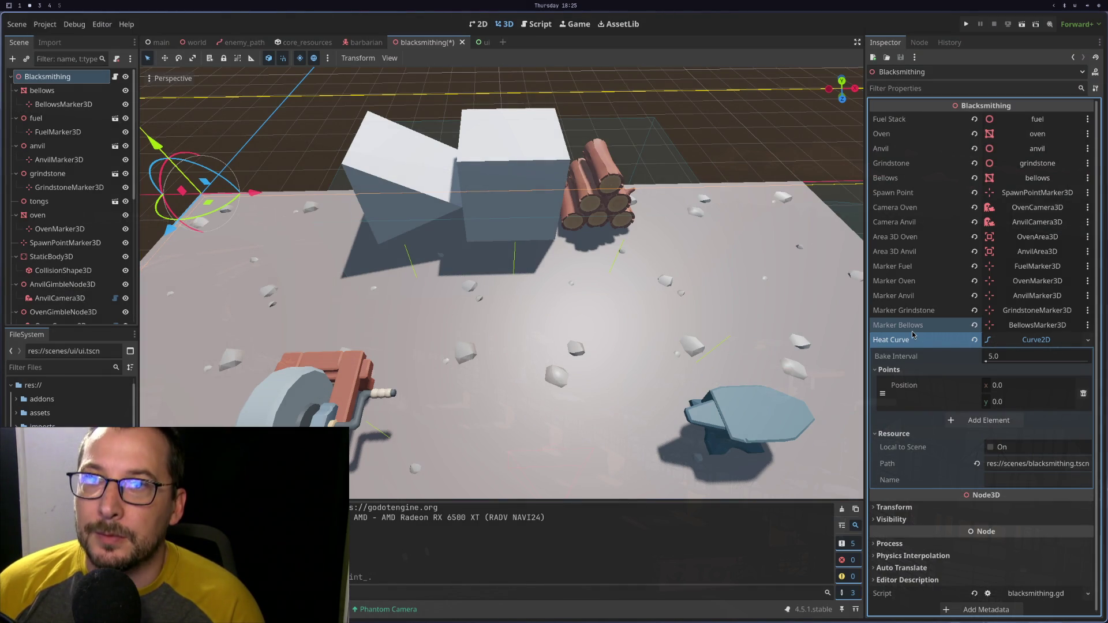
- Reset the Blacksmithing node's Heat Curve and assign it a new Curve
click(58, 90)
click(68, 78)
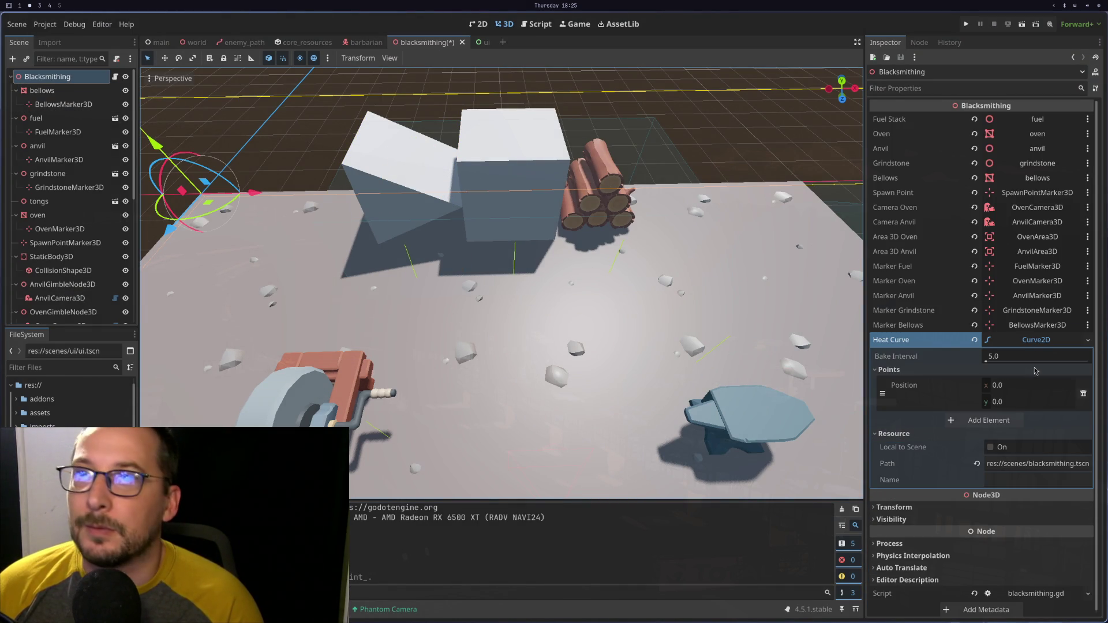
click(972, 339)
click(997, 340)
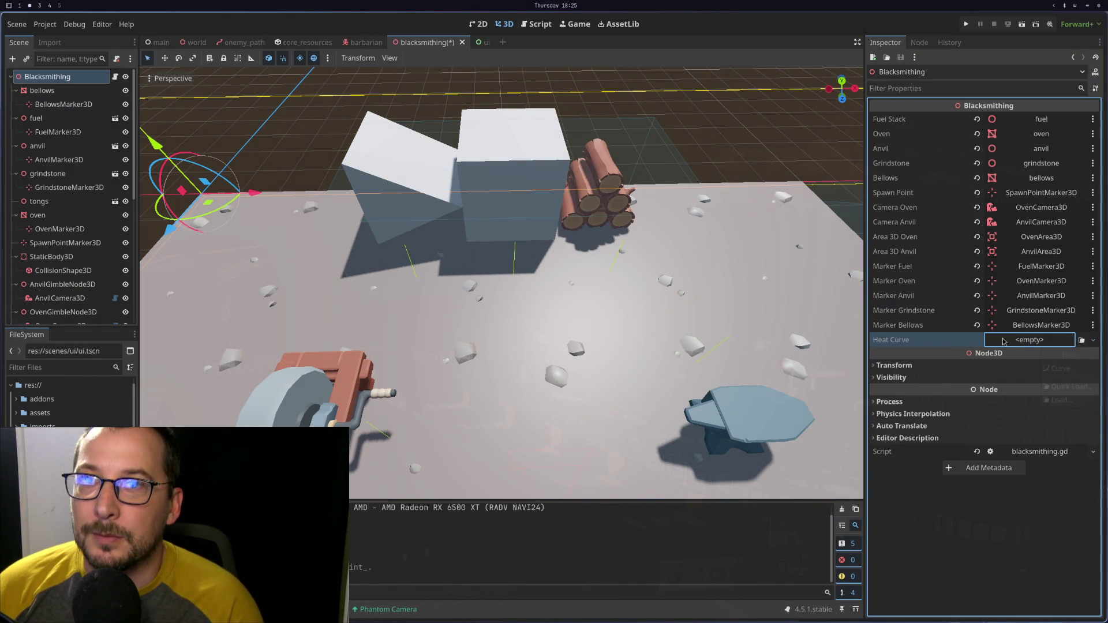
click(1030, 368)
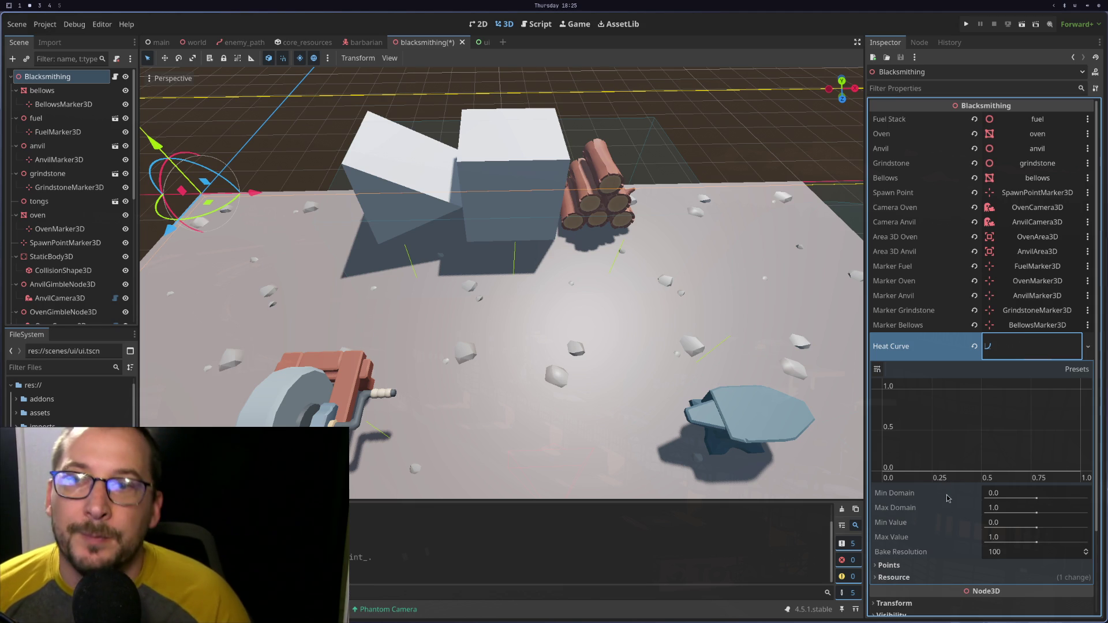
- Pull the curve's start to 0, add a raised point near 0.3, and remove extras
mouse_move(1026, 446)
mouse_down()
mouse_move(1027, 432)
mouse_move(964, 422)
mouse_up()
click(947, 433)
drag(884, 433, 883, 469)
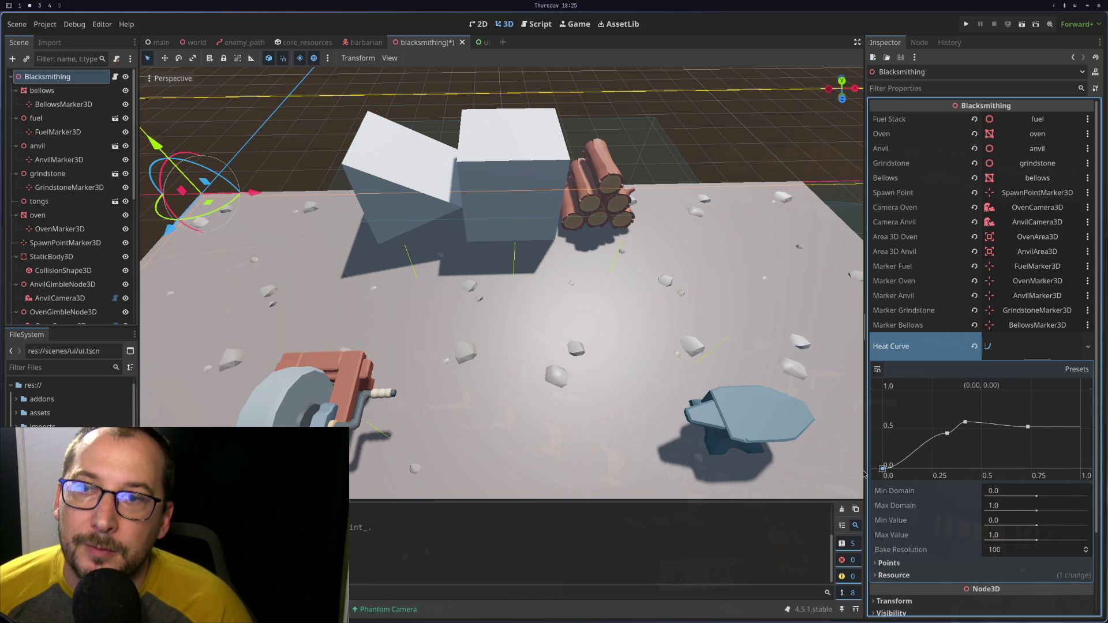
right_click(946, 434)
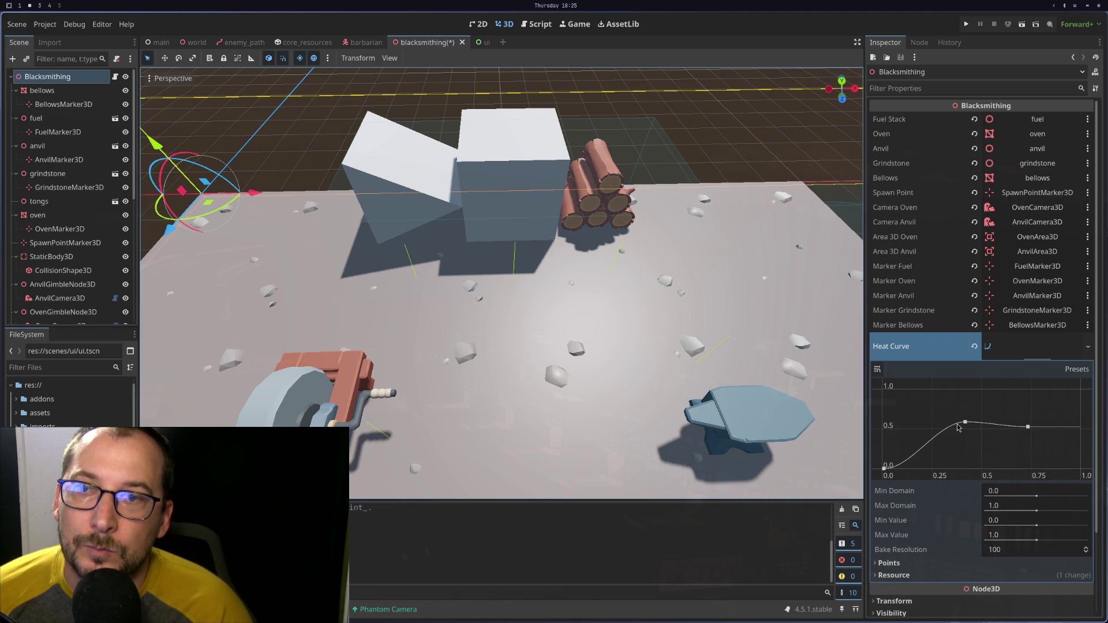
right_click(965, 423)
drag(950, 454, 950, 413)
- Raise the curve's end point to 1.0 and smooth the middle so it eases upward
right_click(1028, 427)
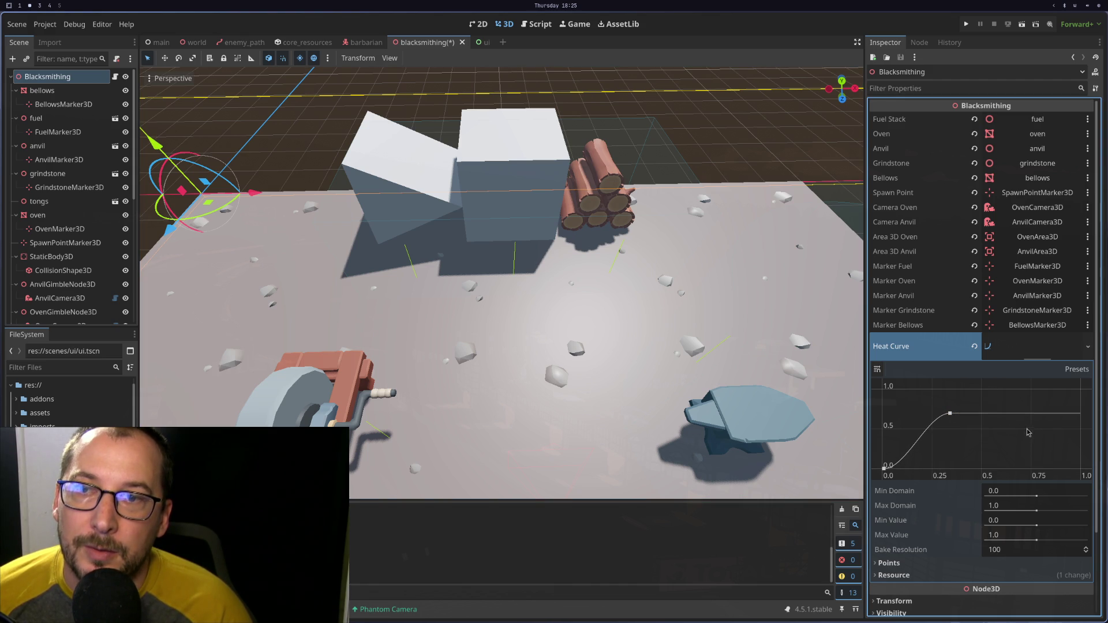
drag(1082, 427, 1084, 393)
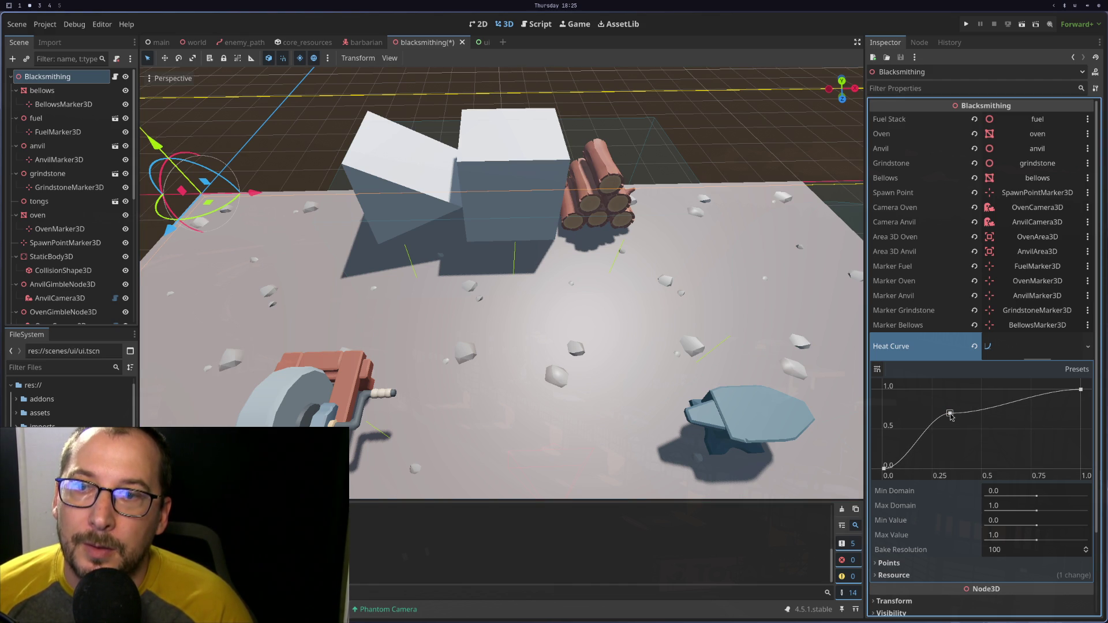
mouse_move(951, 416)
mouse_down()
mouse_move(936, 415)
mouse_move(928, 438)
mouse_up()
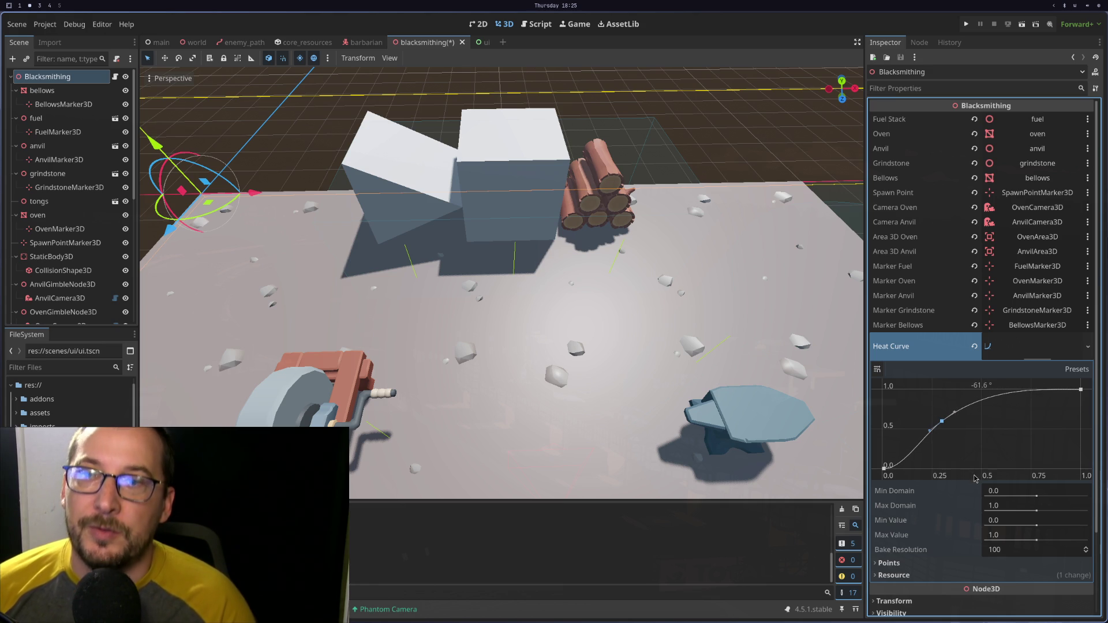
click(979, 455)
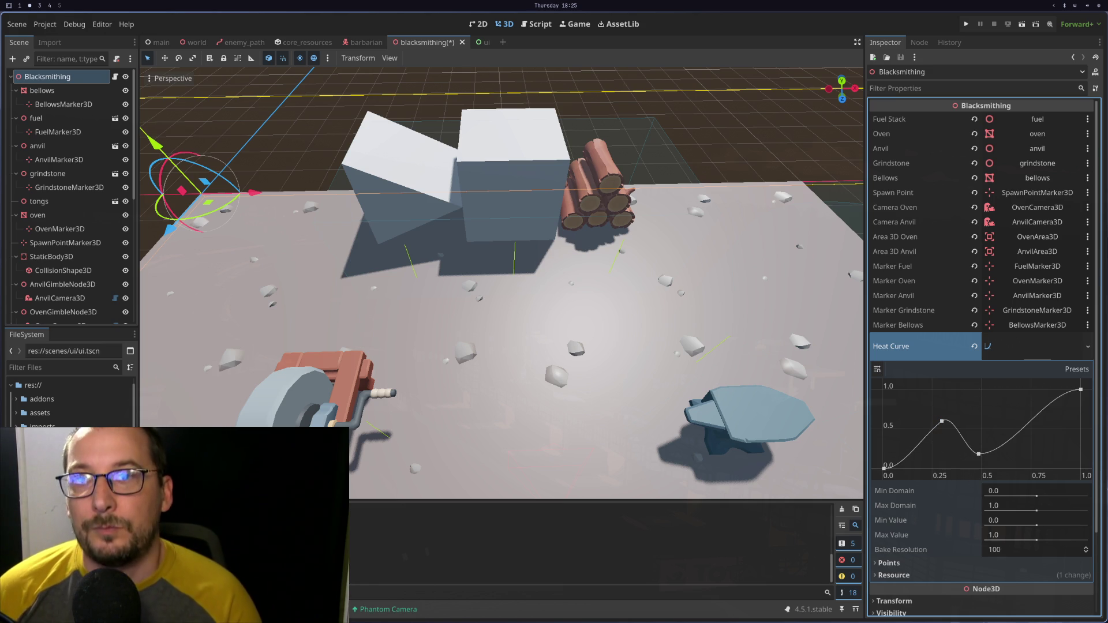
key(Escape)
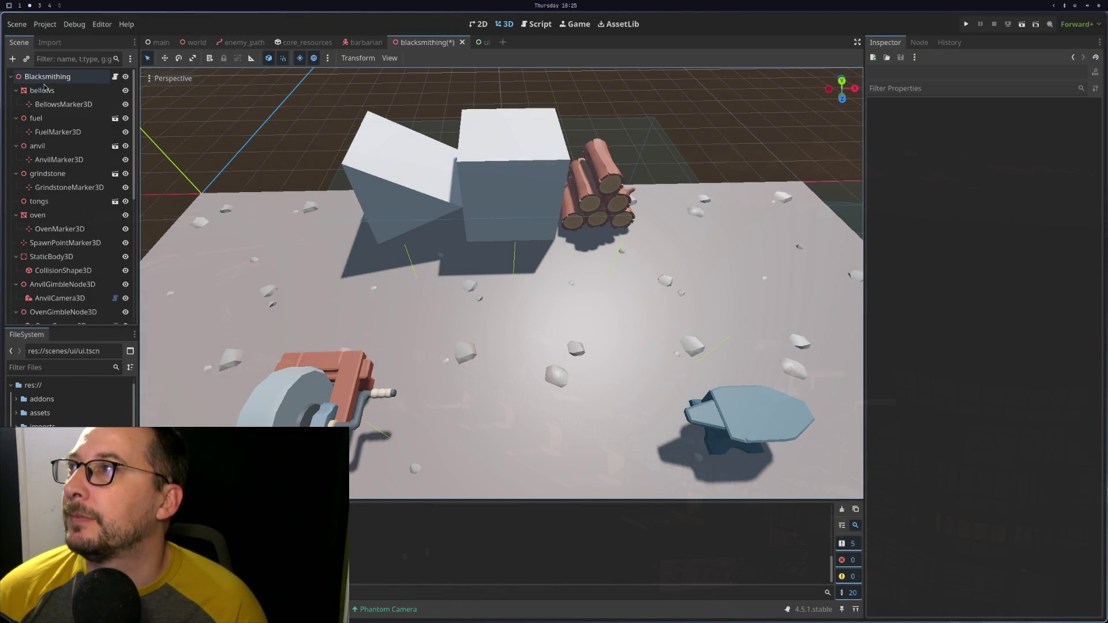
click(45, 79)
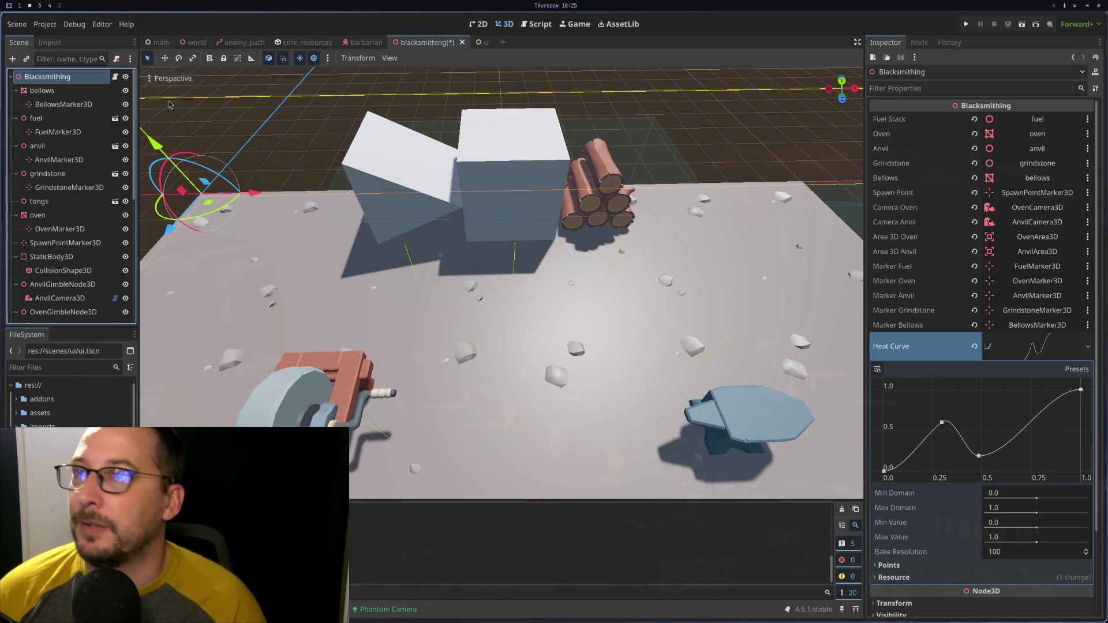
right_click(979, 458)
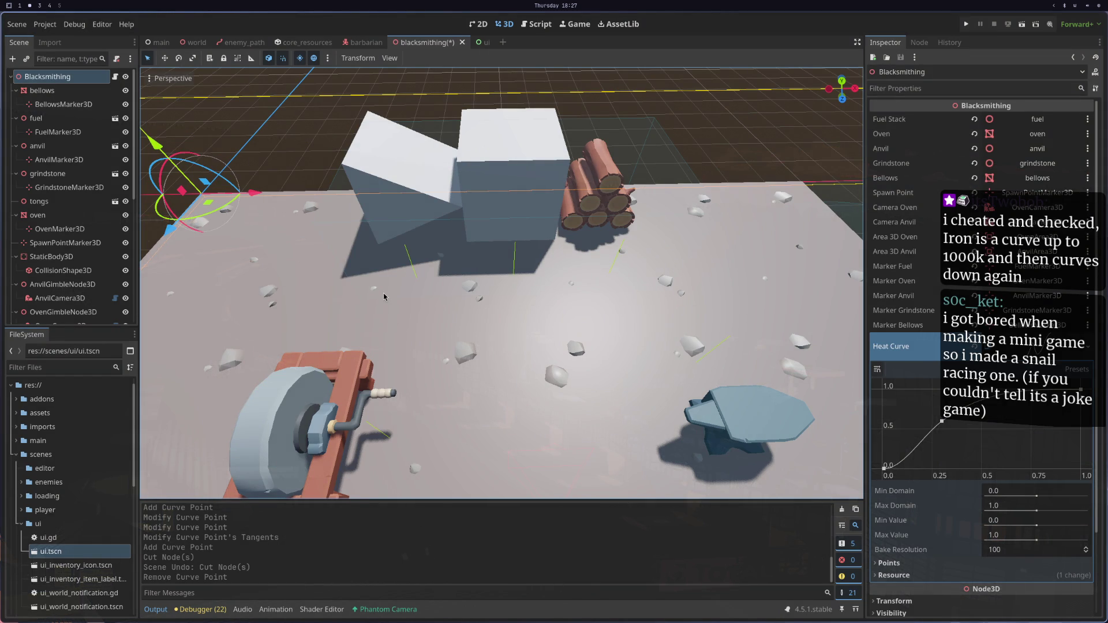
key(ctrl+s)
- Switch to Neovim and launch lazygit at the project root with Space g g
key(super+1)
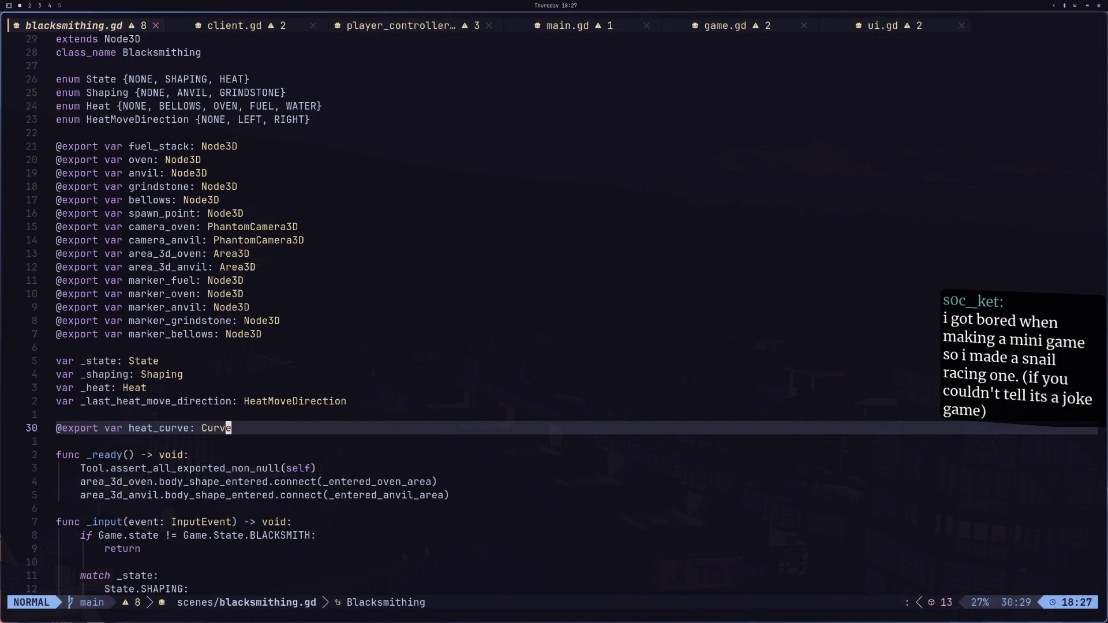
click(370, 352)
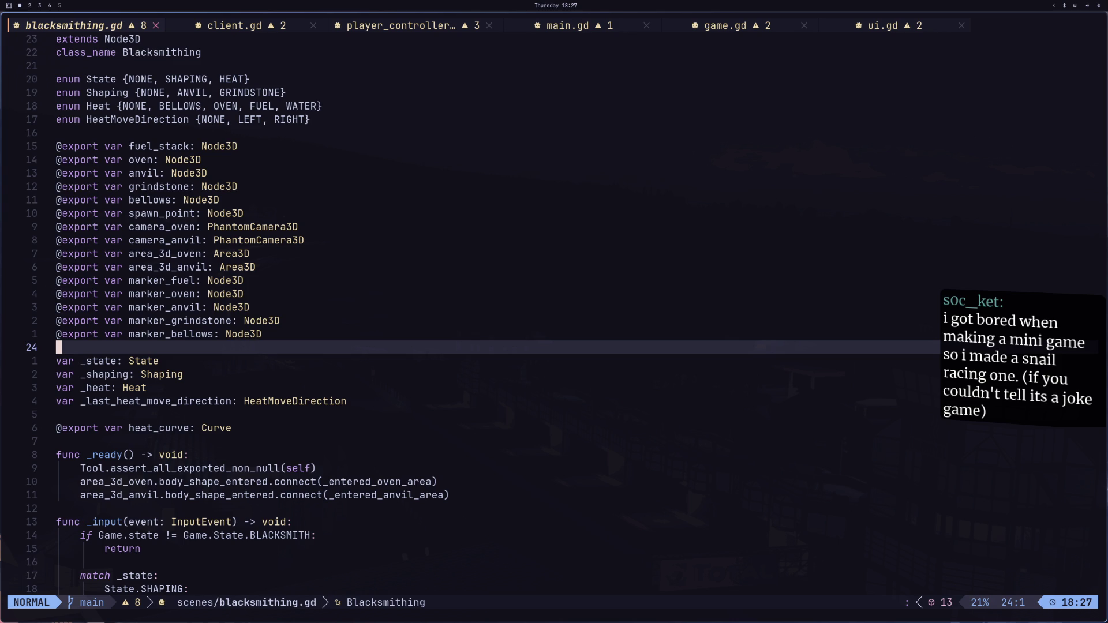
key(space)
key(space)
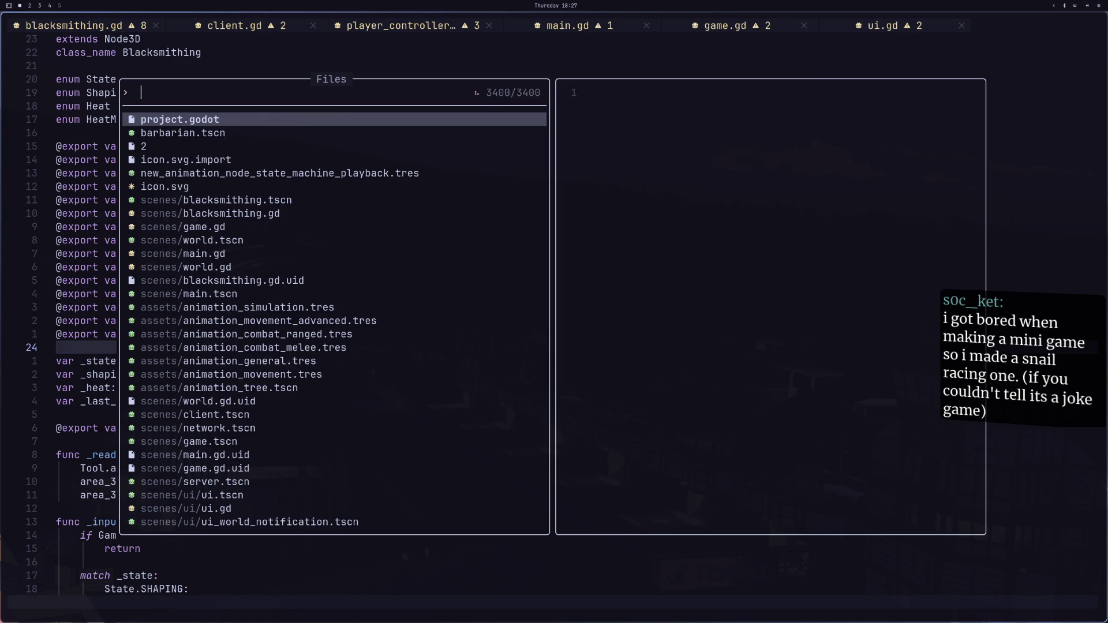
key(Escape)
key(space)
key(g)
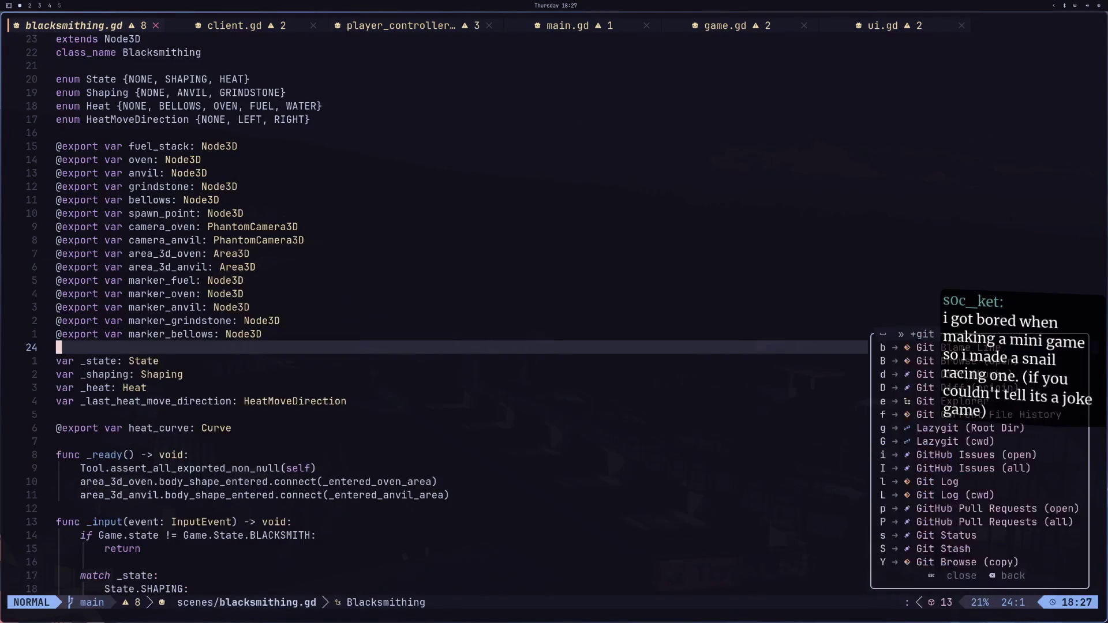
key(g)
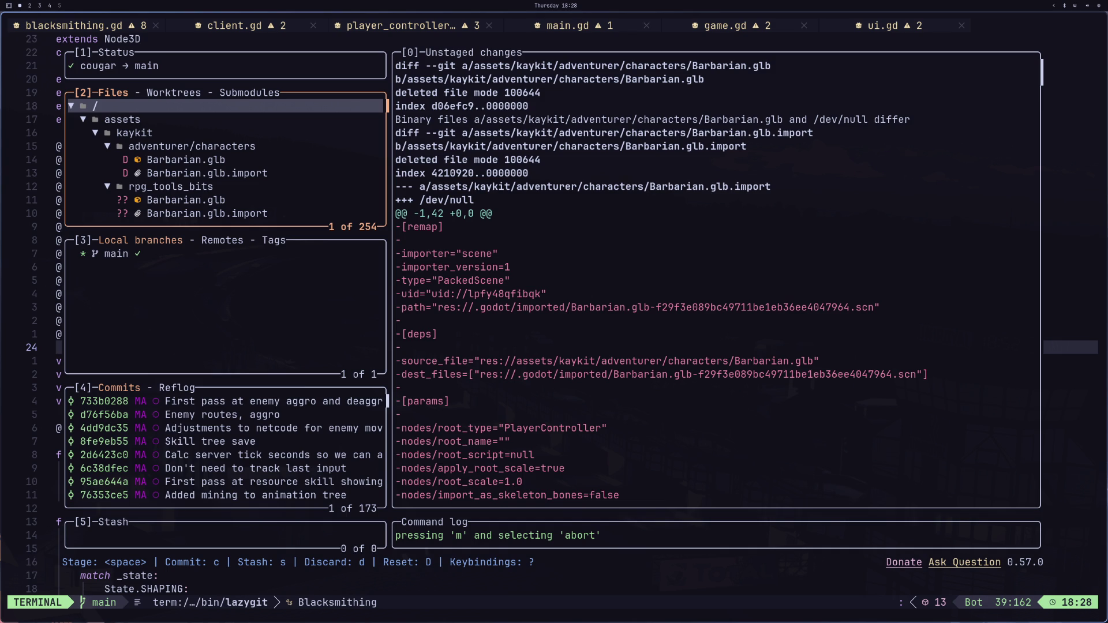
key(super+shift+4)
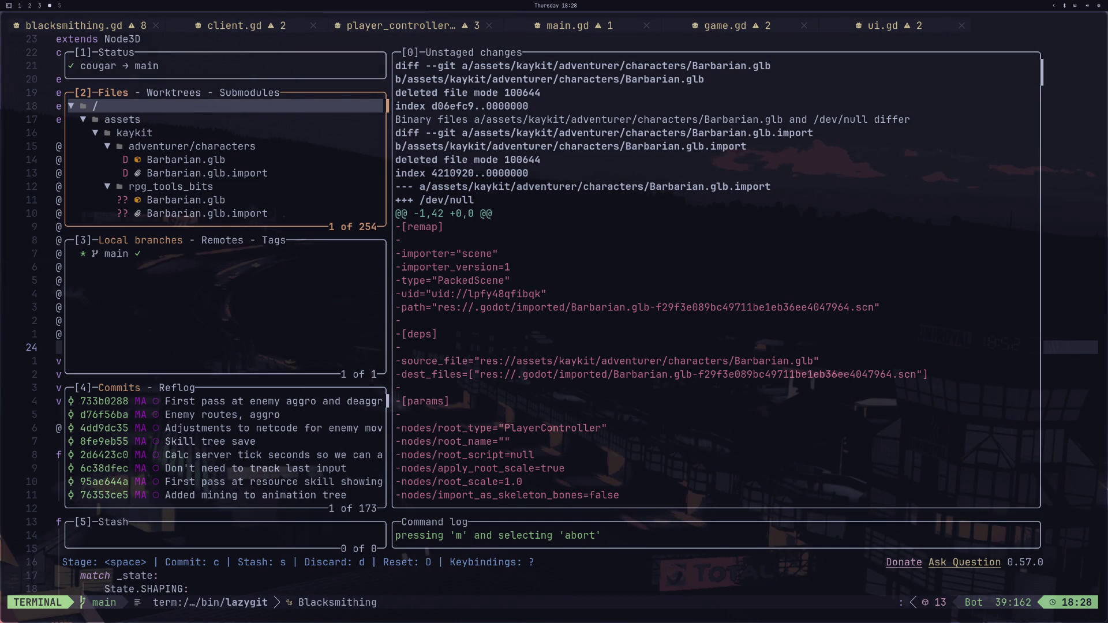
- Review the changed files in lazygit, stepping through their diffs to main.gd
key(super+shift+1)
key(super+shift+4)
click(206, 150)
key(super+shift+4)
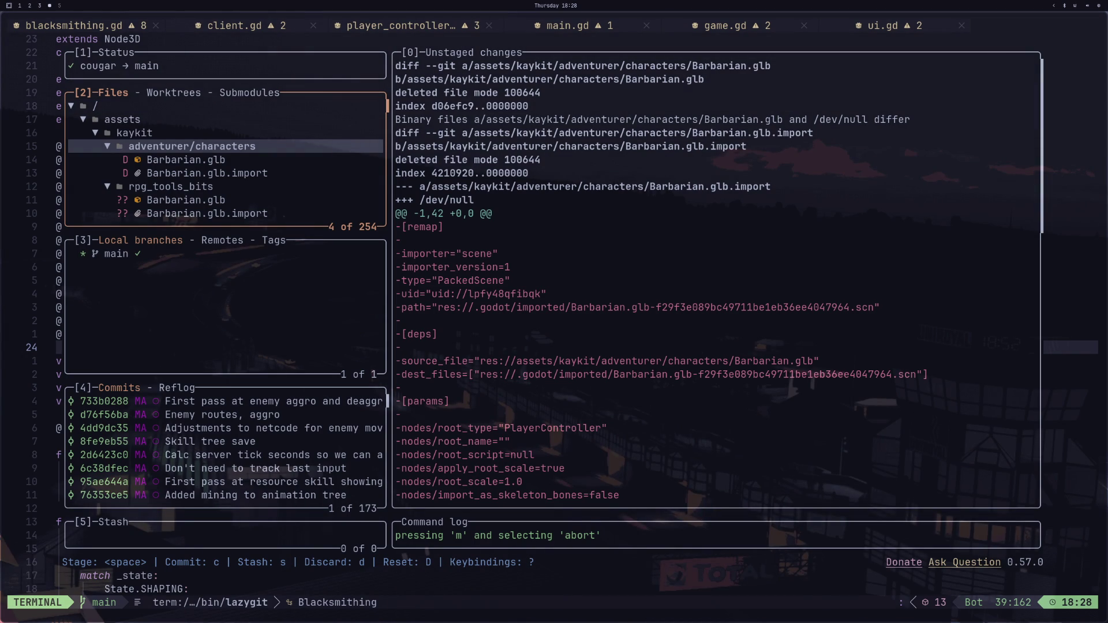
key(super+1)
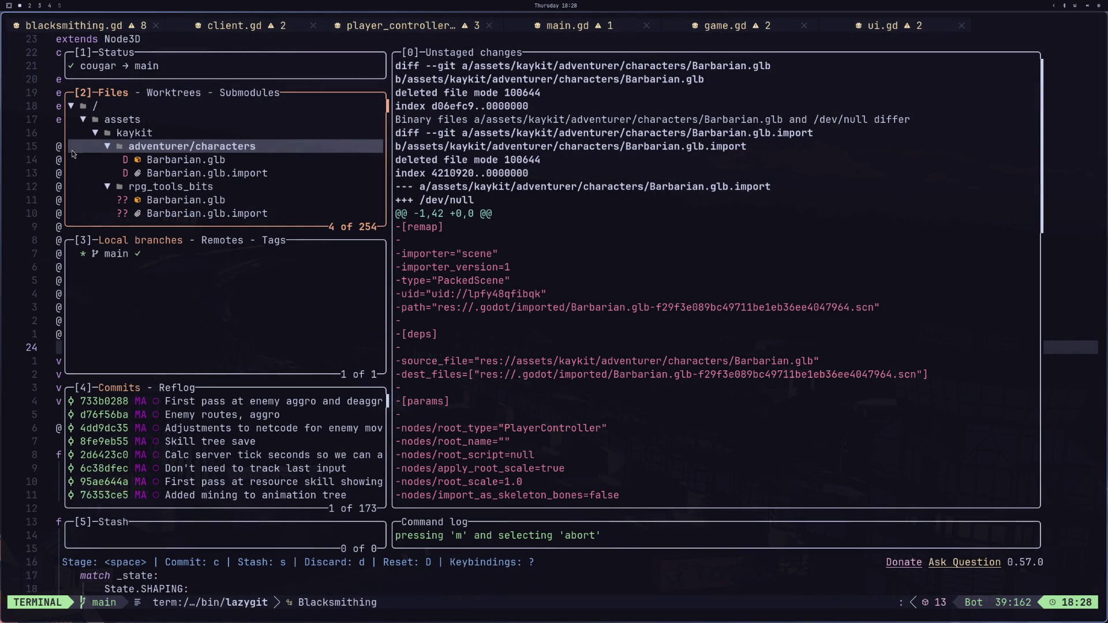
key(Down)
key(Down)
key(Down)
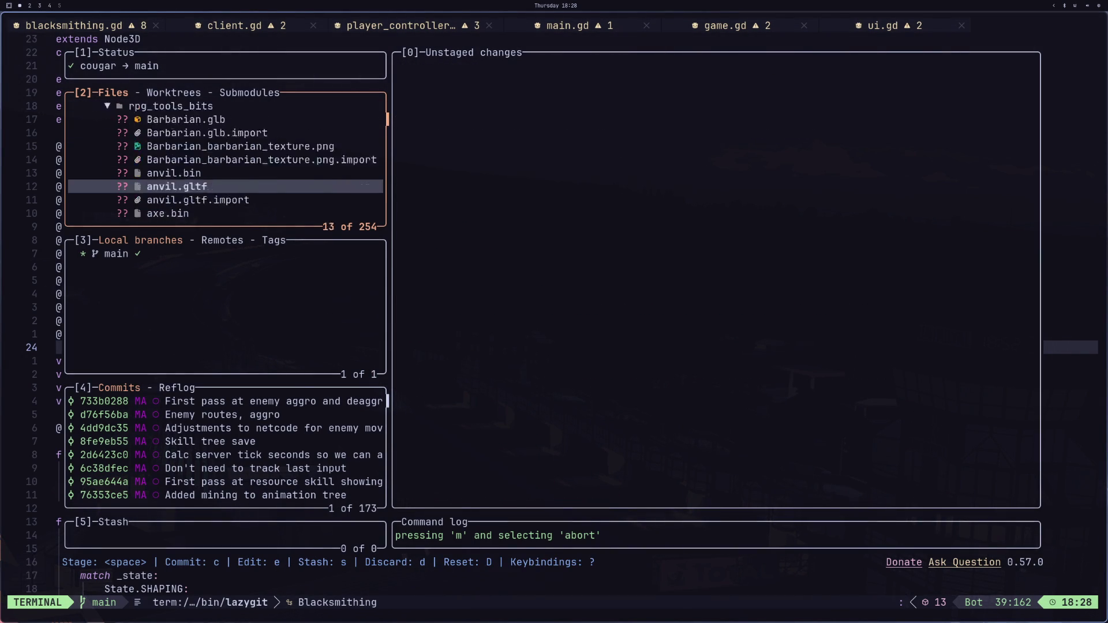
key(Down)
key(Down)
key(Down)
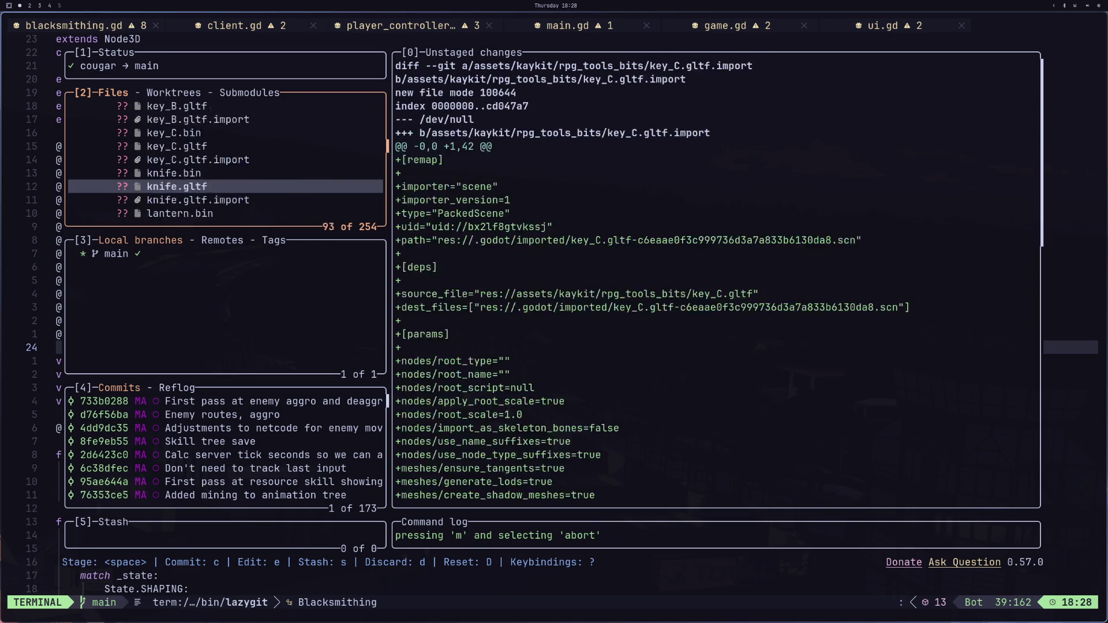
key(Down)
key(Down)
key(Down)
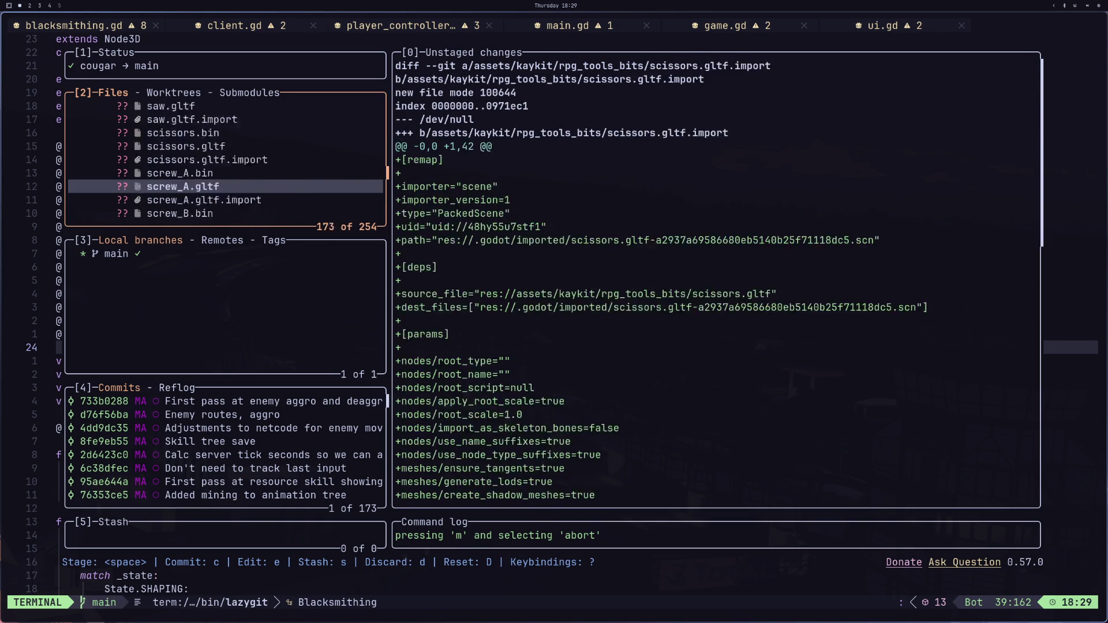
key(Down)
key(Down)
key(Down)
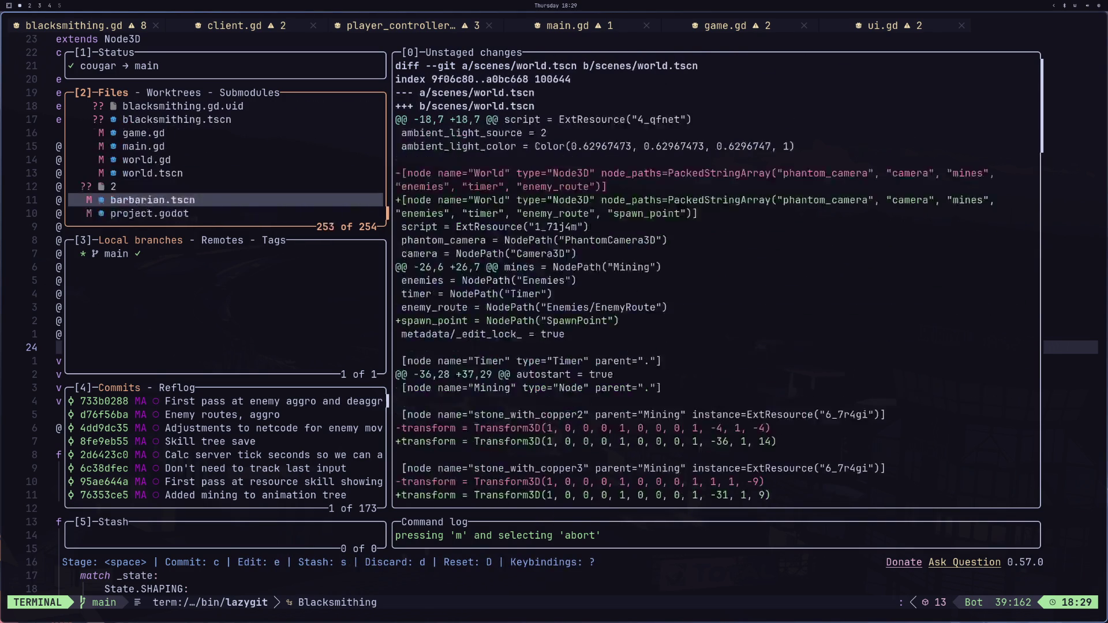
key(Up)
key(Up)
key(Up)
key(Up)
key(Up)
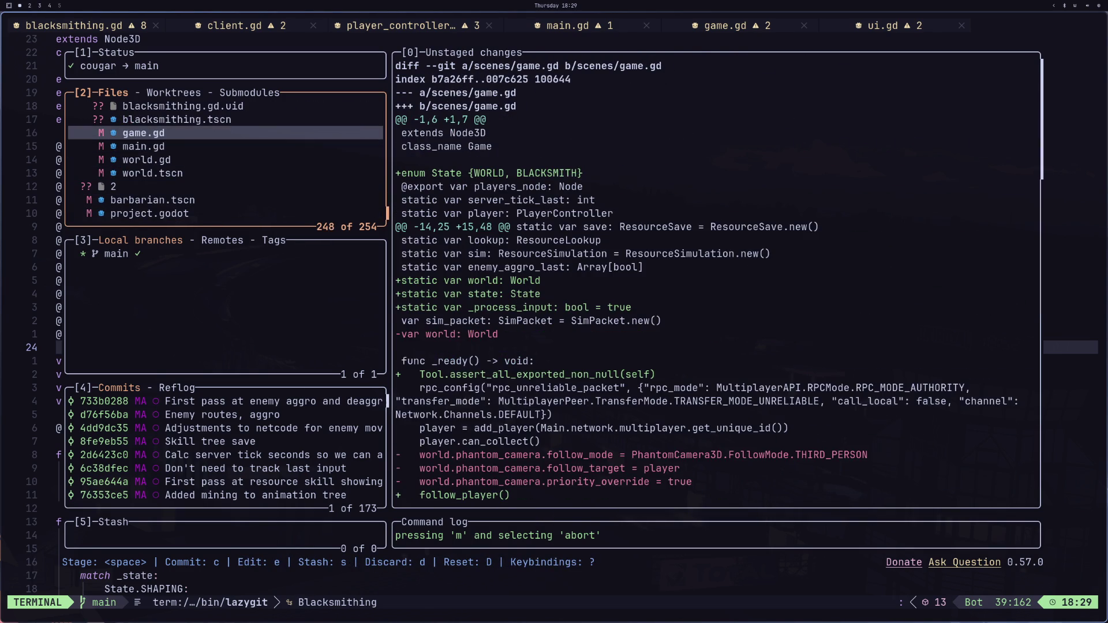
key(Down)
- Stage game.gd, main.gd, world.gd and world.tscn
key(space)
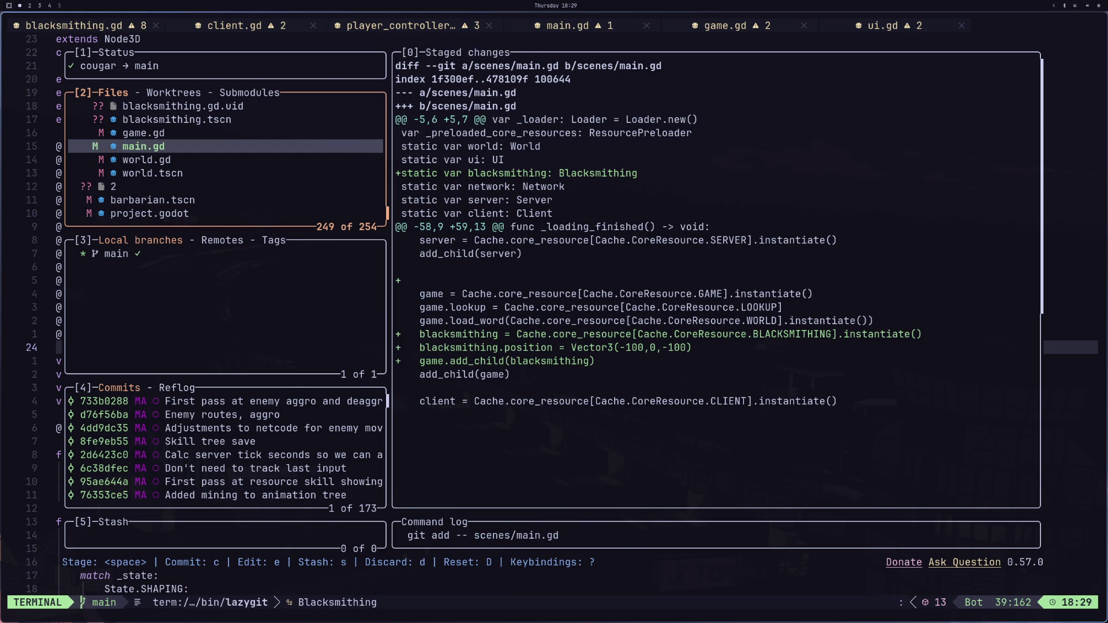
key(Up)
key(space)
key(Down)
key(Down)
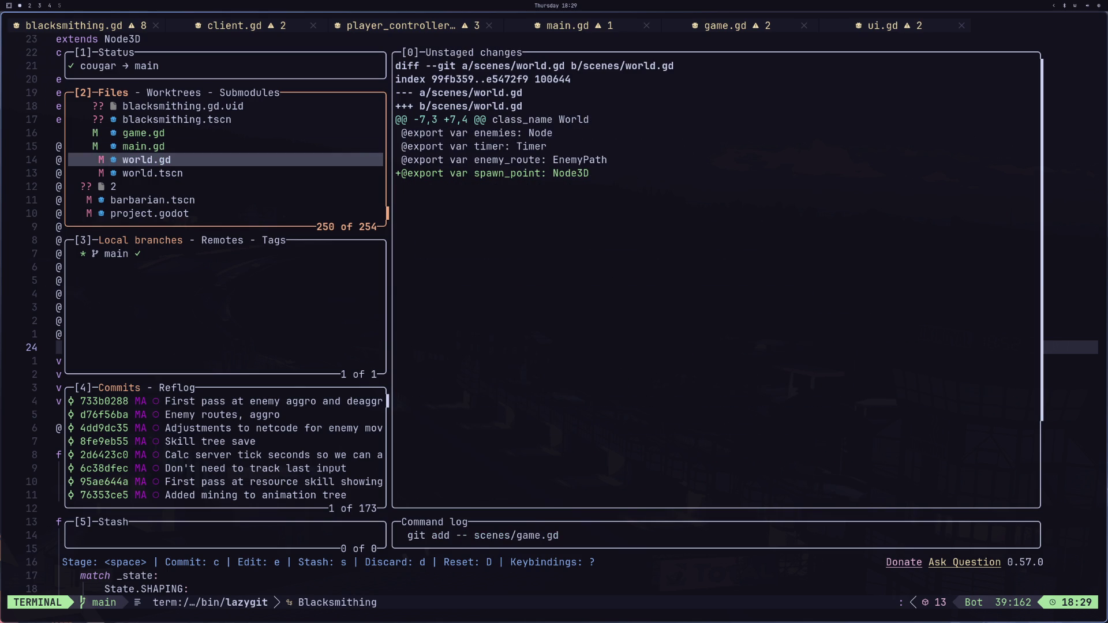
key(space)
key(Down)
key(space)
key(Down)
key(Down)
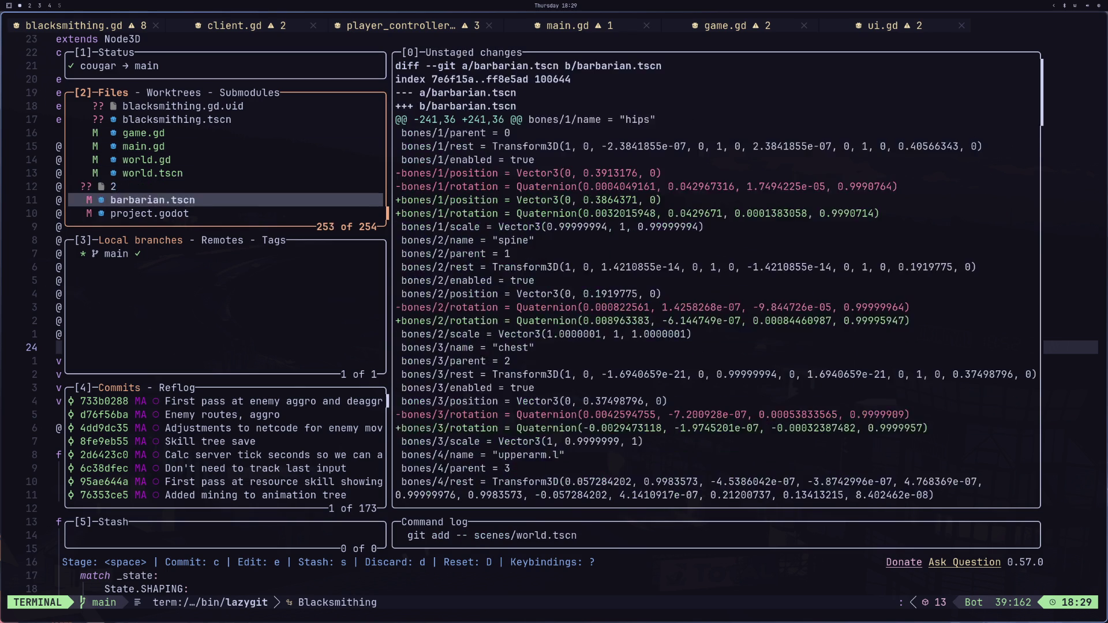
key(Up)
key(Up)
key(Up)
key(Up)
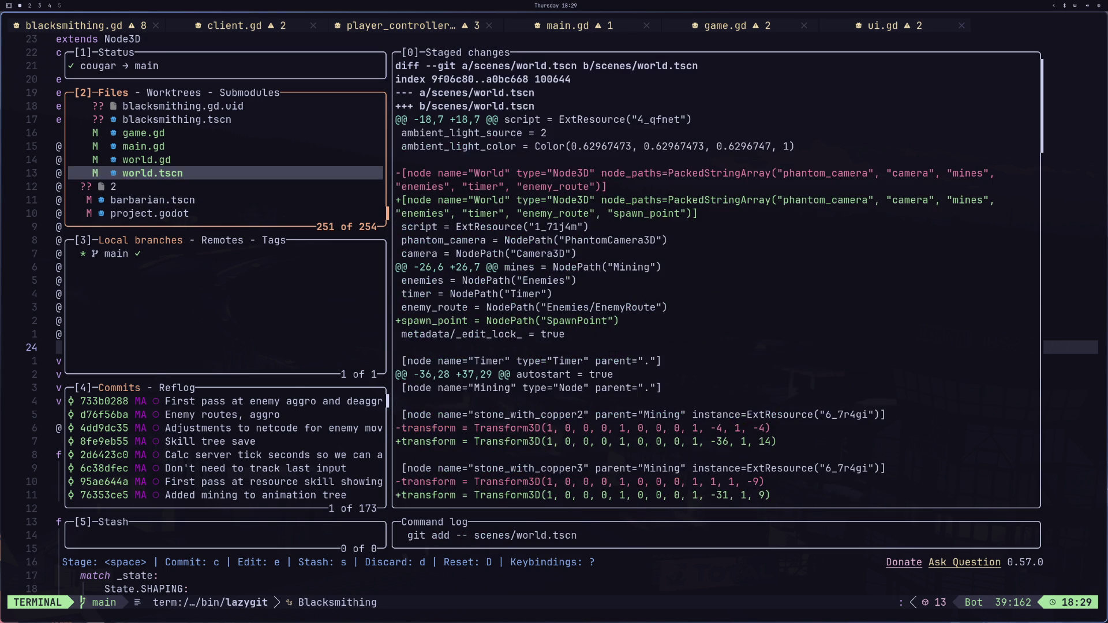
- Stage the new blacksmithing script and scene files and the ui folder
key(Down)
key(Down)
key(Down)
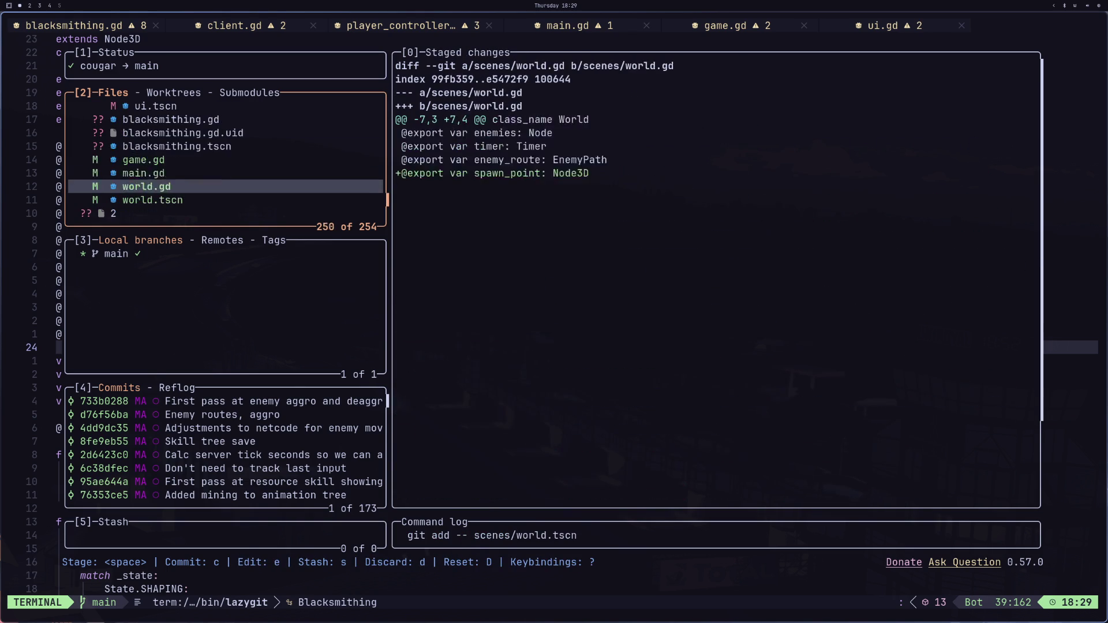
key(Up)
key(Up)
key(Up)
key(Up)
key(Up)
key(space)
key(Down)
key(space)
key(Down)
key(space)
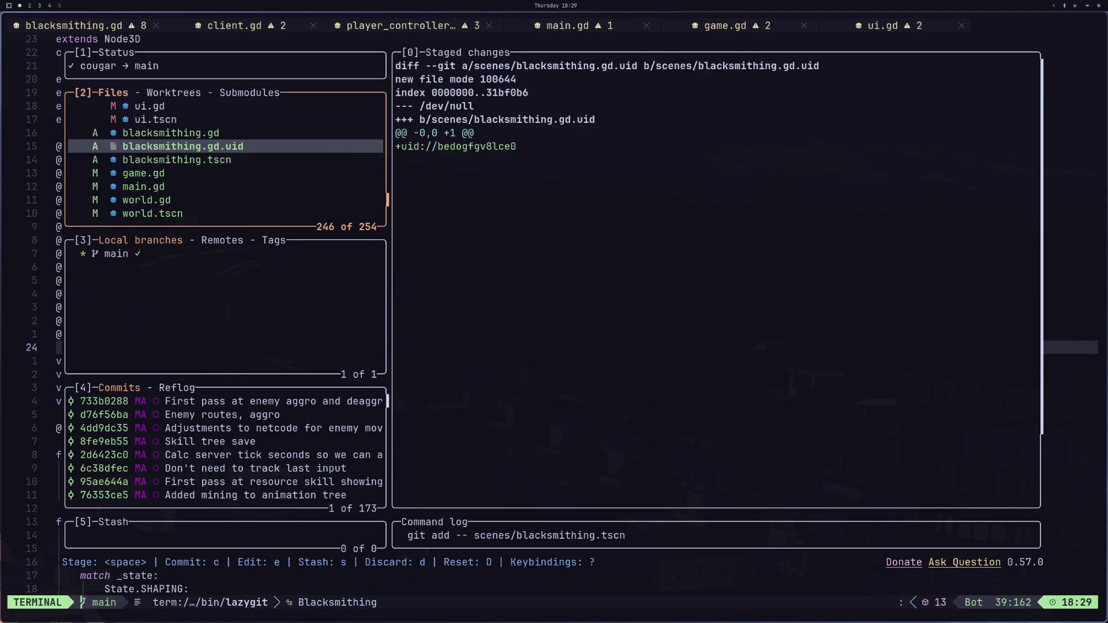
key(Up)
key(Up)
key(Up)
key(space)
- Stage the main/static, main/multiplayer and assets/materials folder changes
key(Up)
key(Up)
key(space)
key(Up)
key(Up)
key(Up)
key(Up)
key(Down)
key(space)
key(Up)
key(Up)
key(space)
key(Up)
key(Up)
key(Up)
key(space)
key(Up)
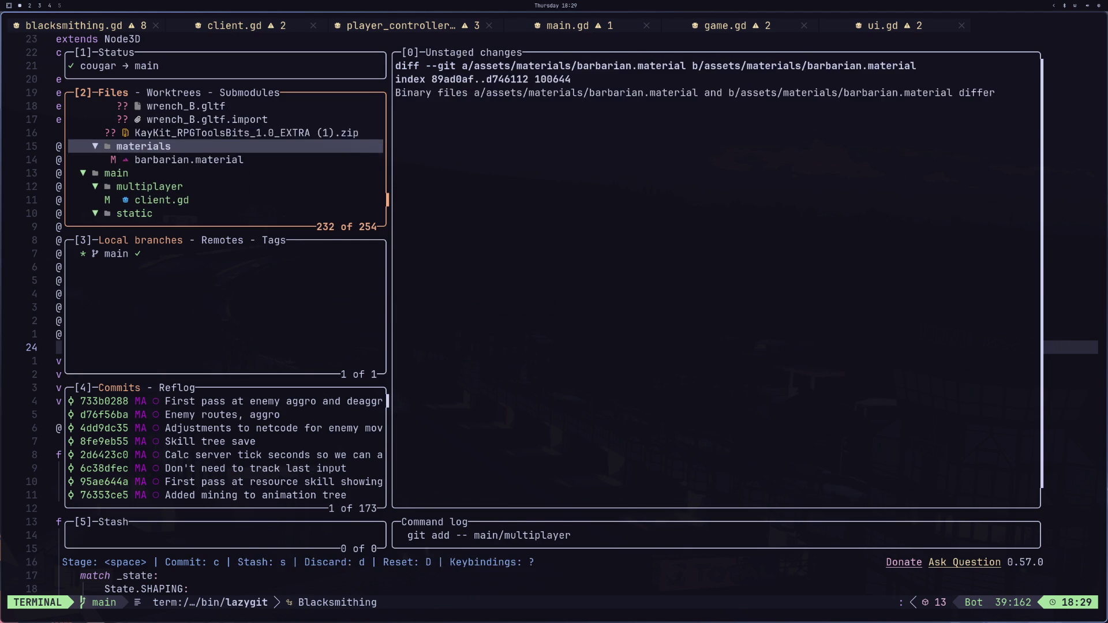
key(Up)
key(Up)
key(Up)
- Delete the stray KayKit zip archive
key(Down)
key(Down)
key(Down)
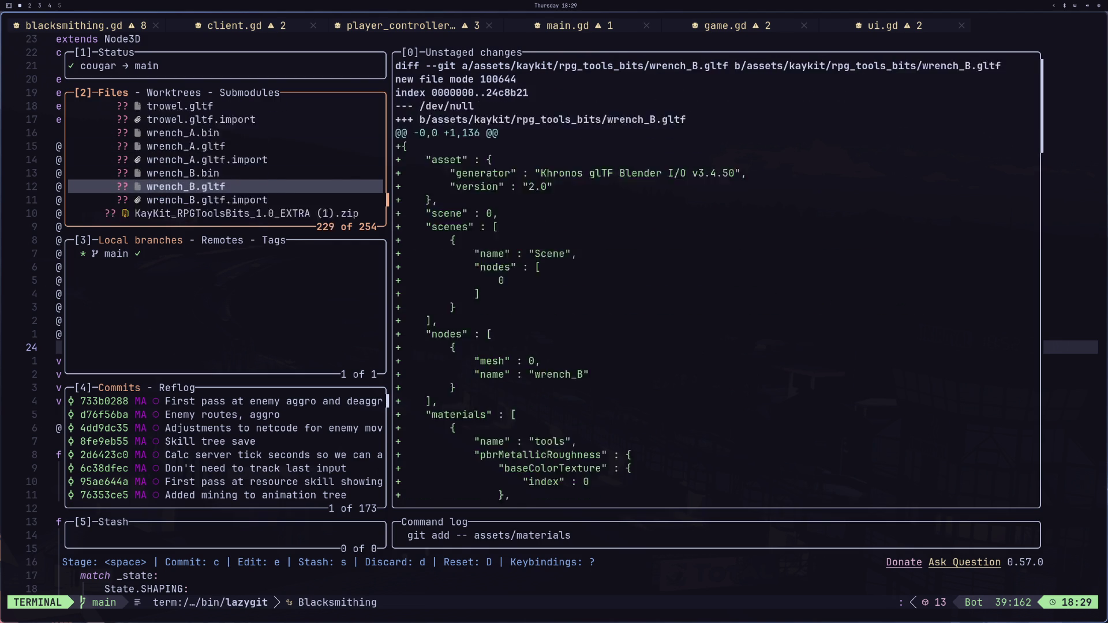
key(Down)
key(Down)
key(d)
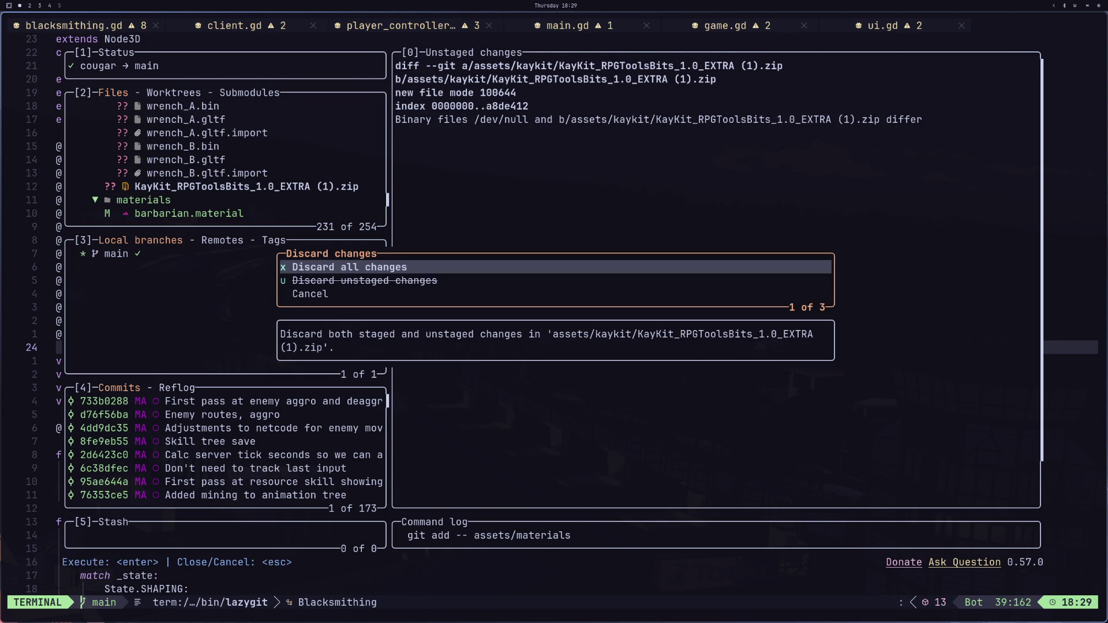
key(Return)
key(Up)
key(Up)
key(Up)
key(Up)
key(Up)
key(Up)
key(Up)
key(Up)
key(Up)
key(Up)
key(Up)
key(Up)
- Stage and then unstage the adventurer/characters folder, leaving it unstaged
key(Down)
key(Down)
key(Down)
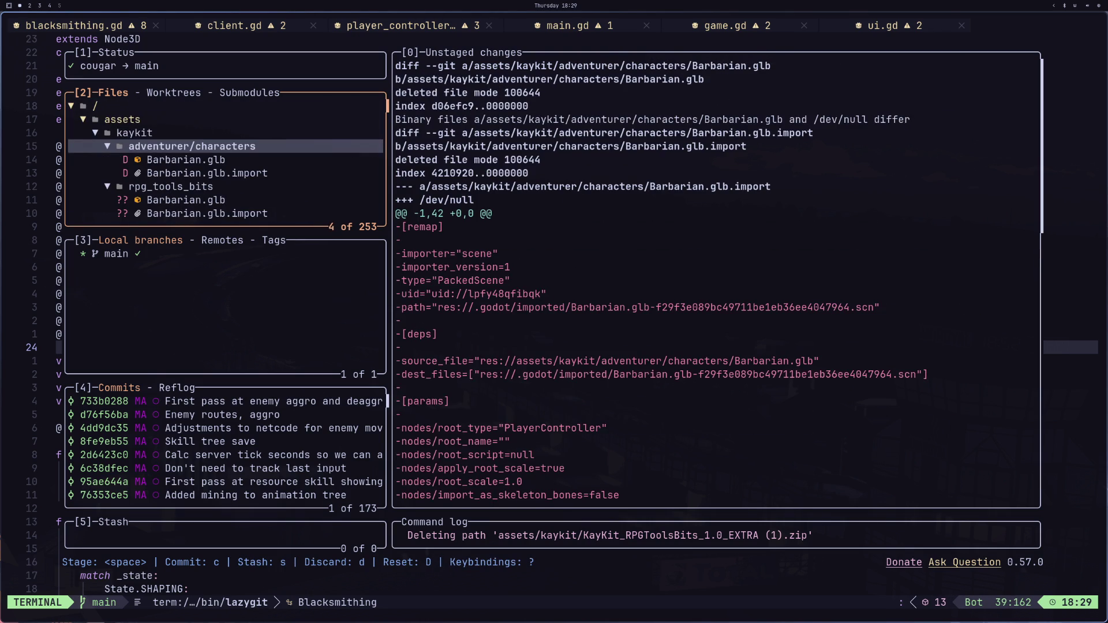
key(space)
key(Down)
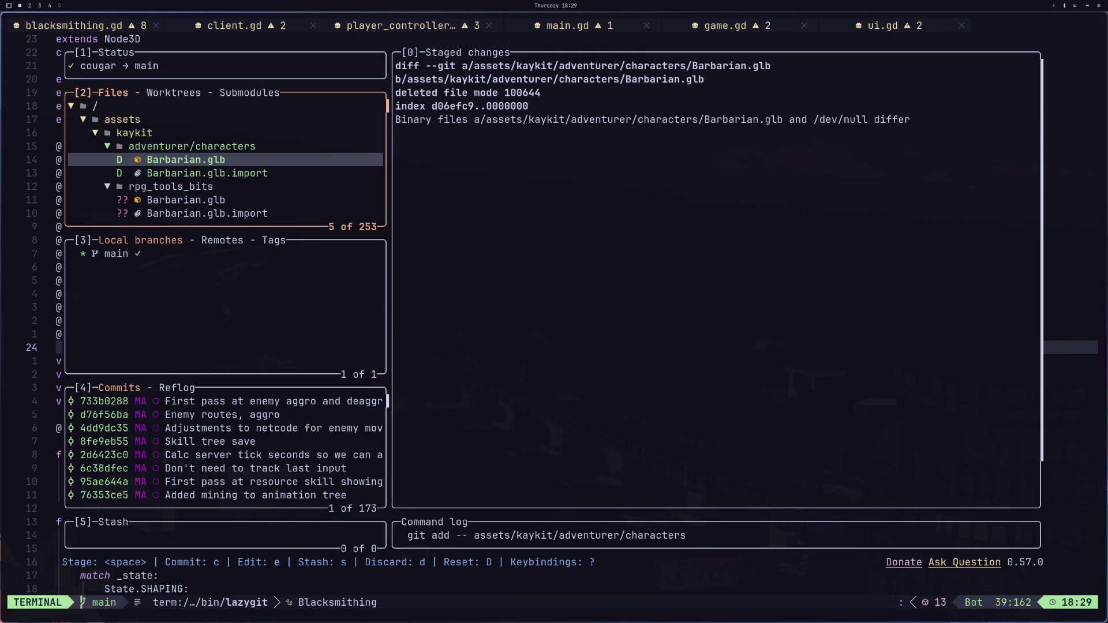
key(Up)
key(space)
key(Down)
key(Down)
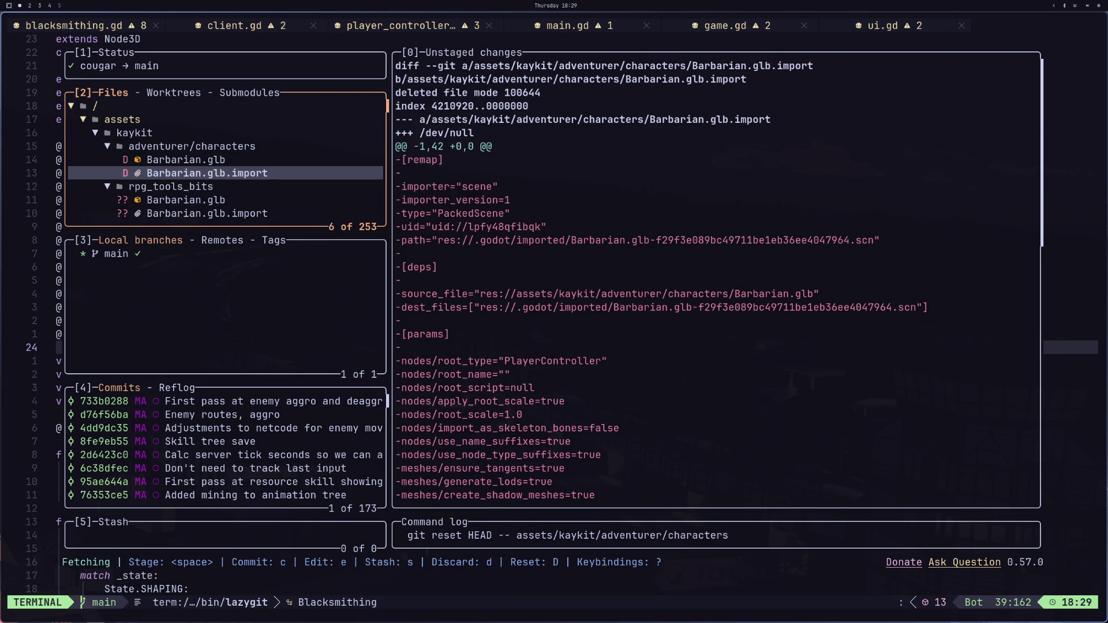
key(Down)
key(Down)
key(Down)
key(Down)
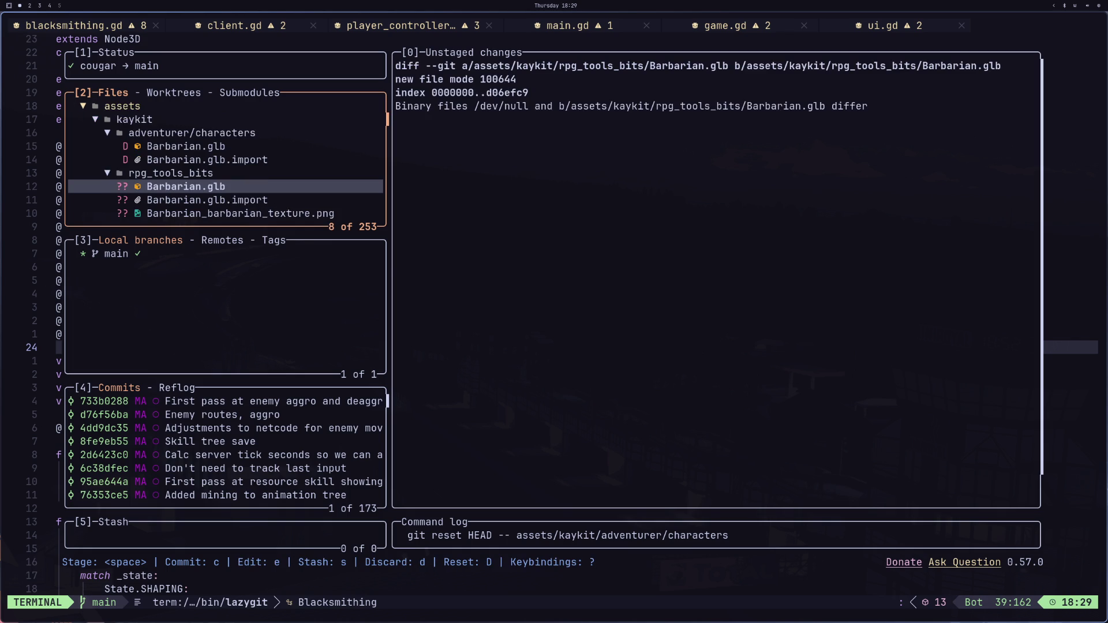
- Discard the stray Barbarian model and texture files under rpg_tools_bits
key(Up)
key(Up)
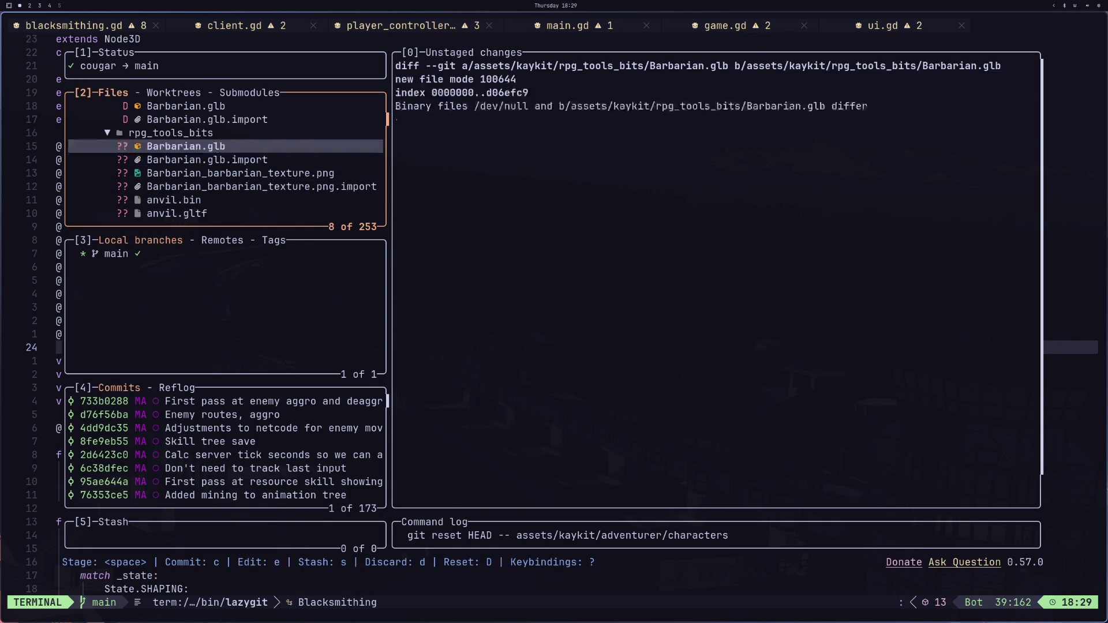
key(Down)
key(Up)
key(d)
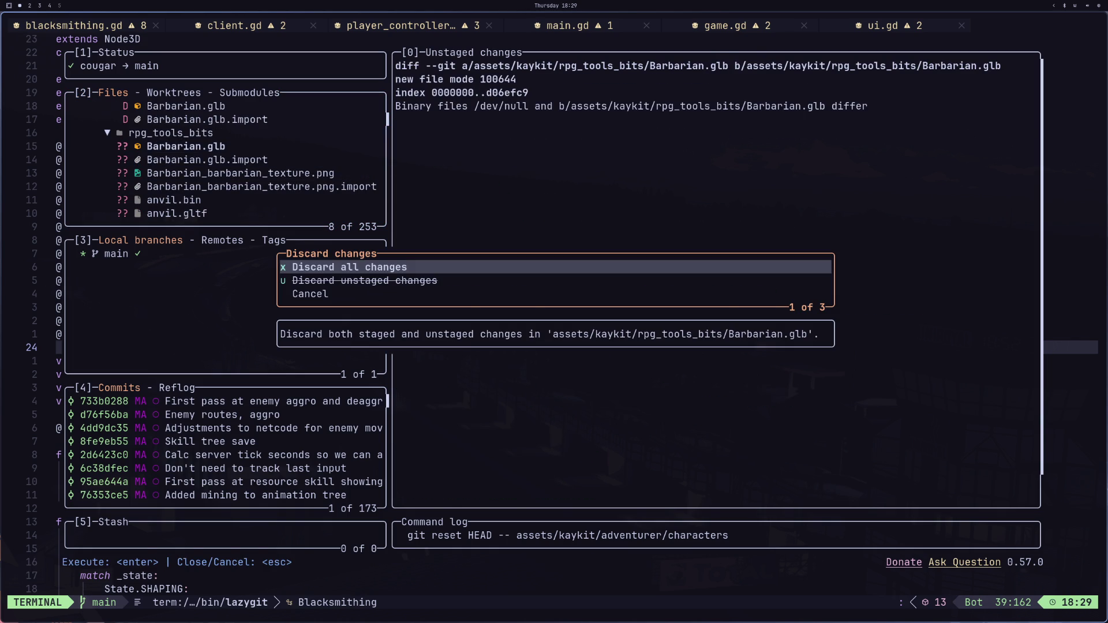
key(Return)
key(d)
key(Return)
key(d)
key(Return)
key(d)
key(Return)
key(Up)
key(Up)
key(Up)
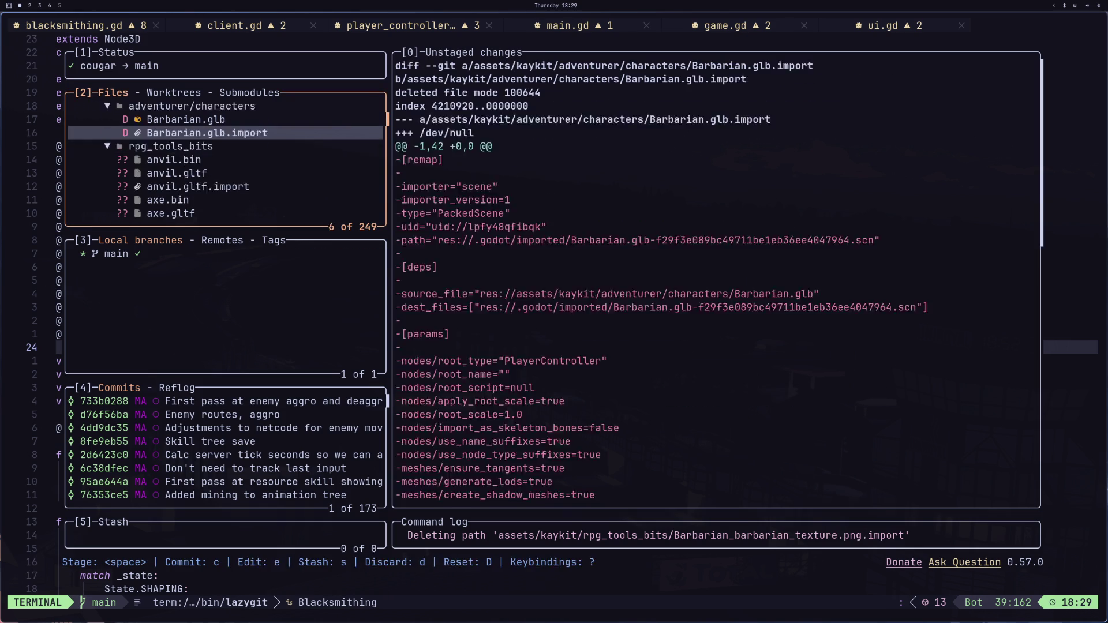
- Restore the deleted Barbarian model files in adventurer/characters
key(Down)
key(Down)
key(Up)
key(d)
key(Return)
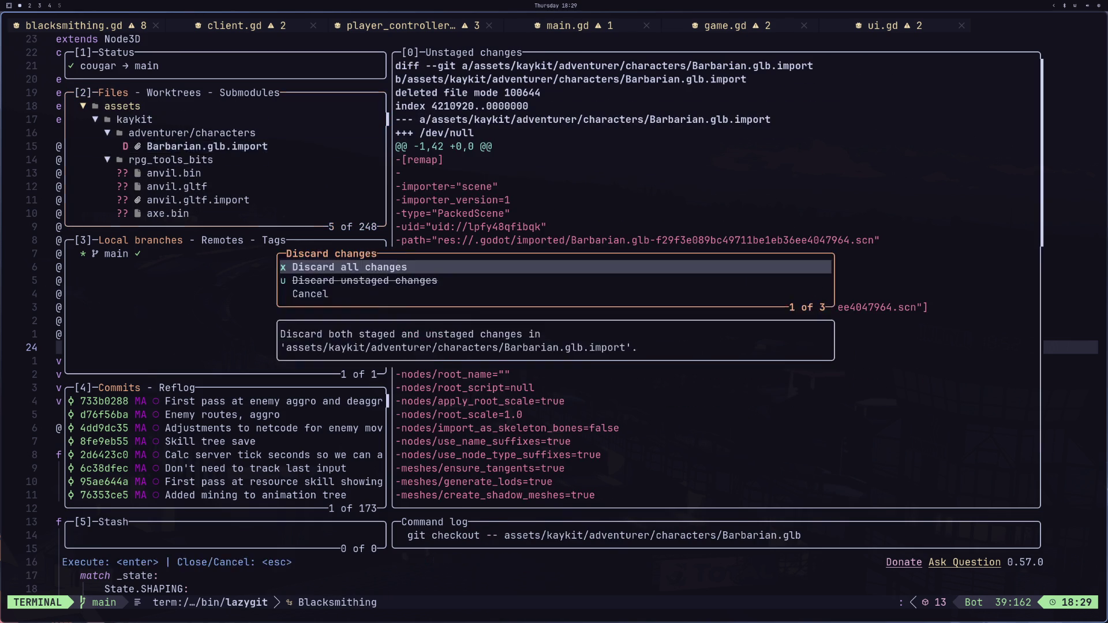
key(d)
key(Return)
- Stage the kaykit/rpg_tools_bits folder and look over the remaining changes
key(space)
key(Down)
key(Down)
key(Down)
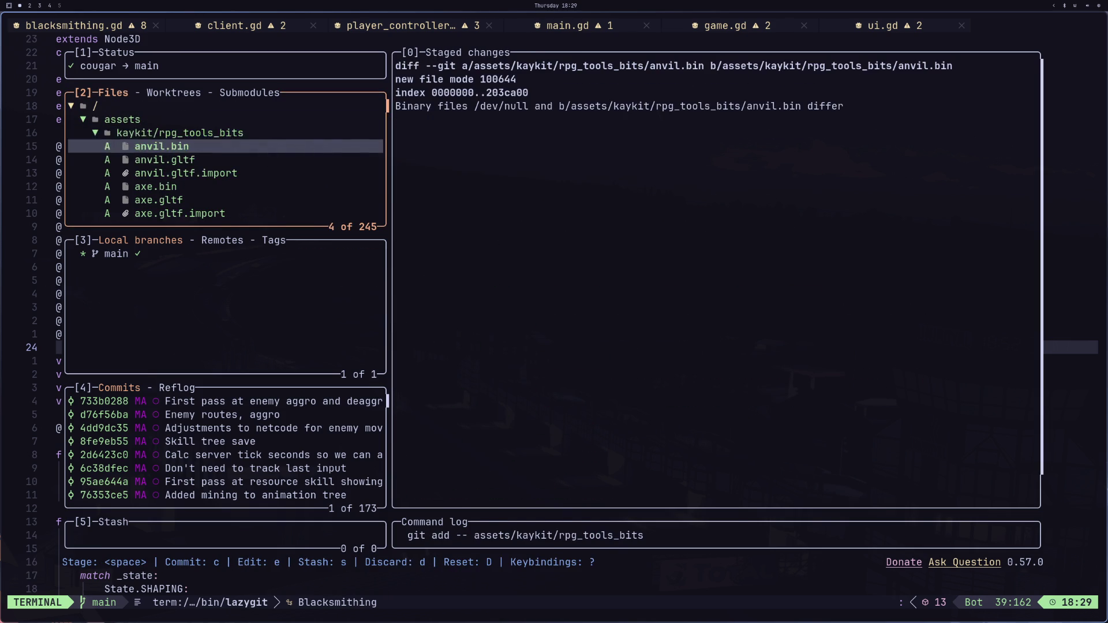
key(Down)
key(Down)
key(Down)
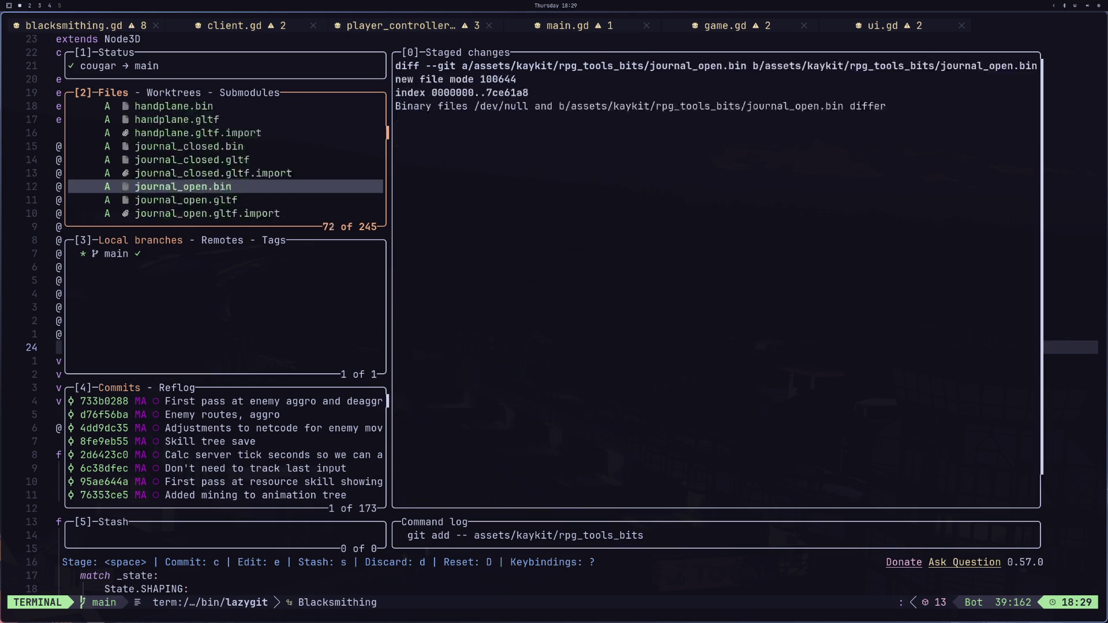
key(Down)
key(Down)
key(Down)
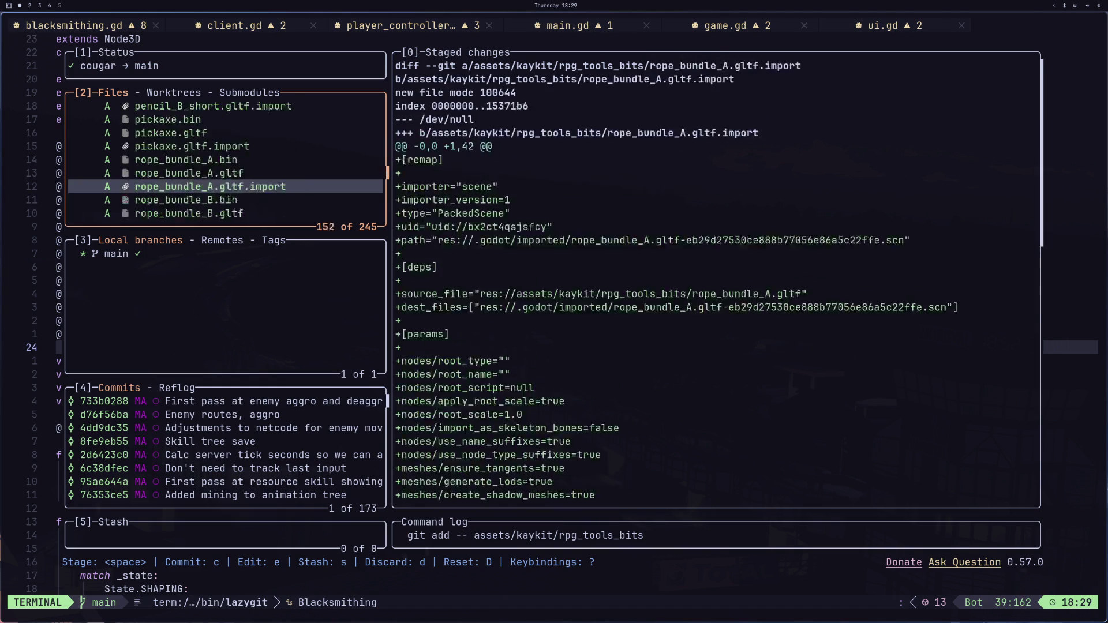
key(Down)
key(Down)
key(Down)
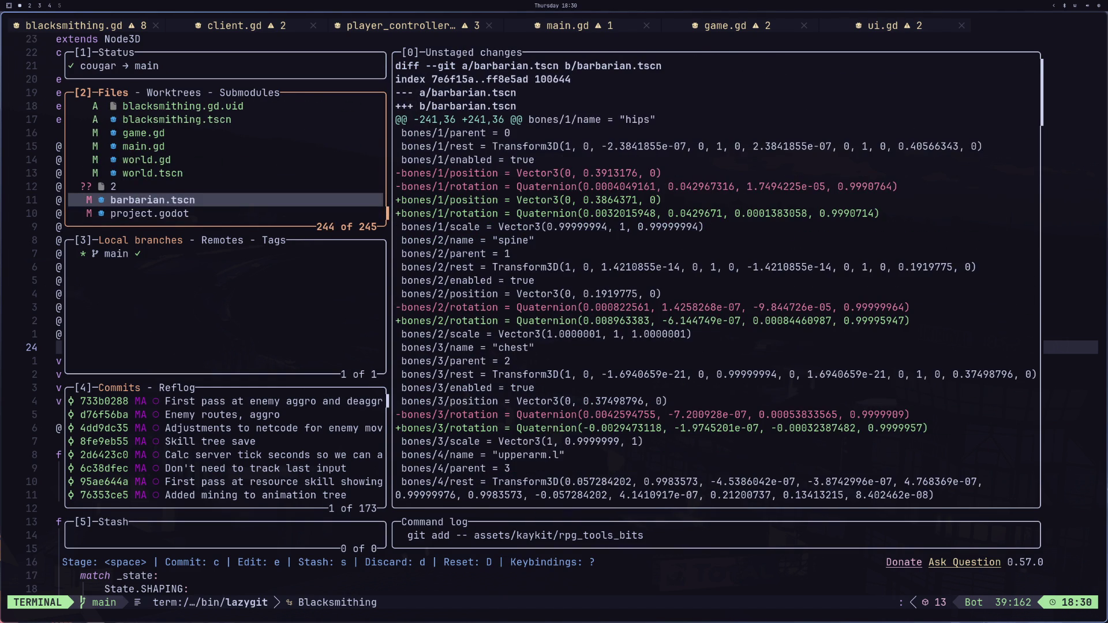
- Stage project.godot, commit as 'Early begginning for blacksmith', and push the commit
key(Down)
key(space)
key(c)
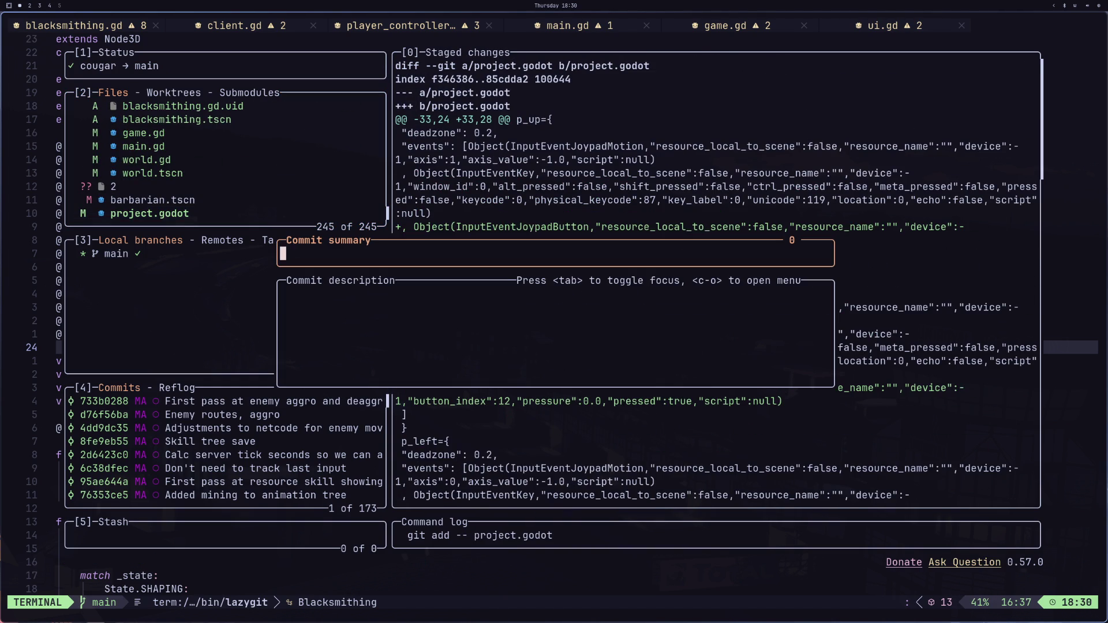
text(First pass)
key(BackSpace)
key(BackSpace)
key(BackSpace)
text(Ear)
text(ly pass)
key(BackSpace)
key(BackSpace)
key(BackSpace)
text(s)
key(BackSpace)
text(begginning for )
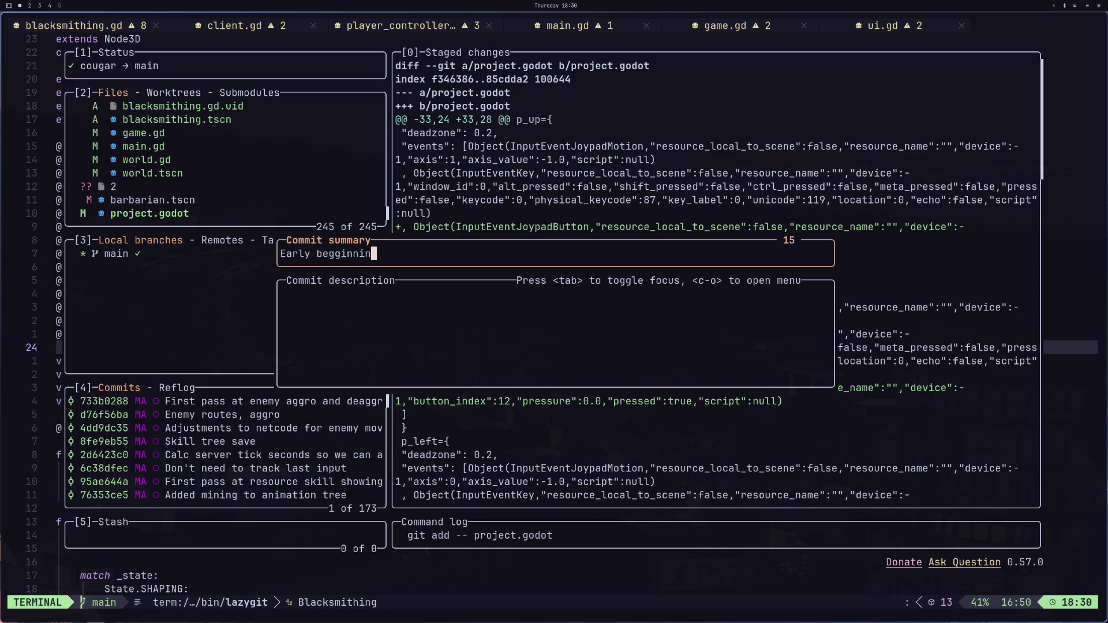
text(blacks)
text(mith)
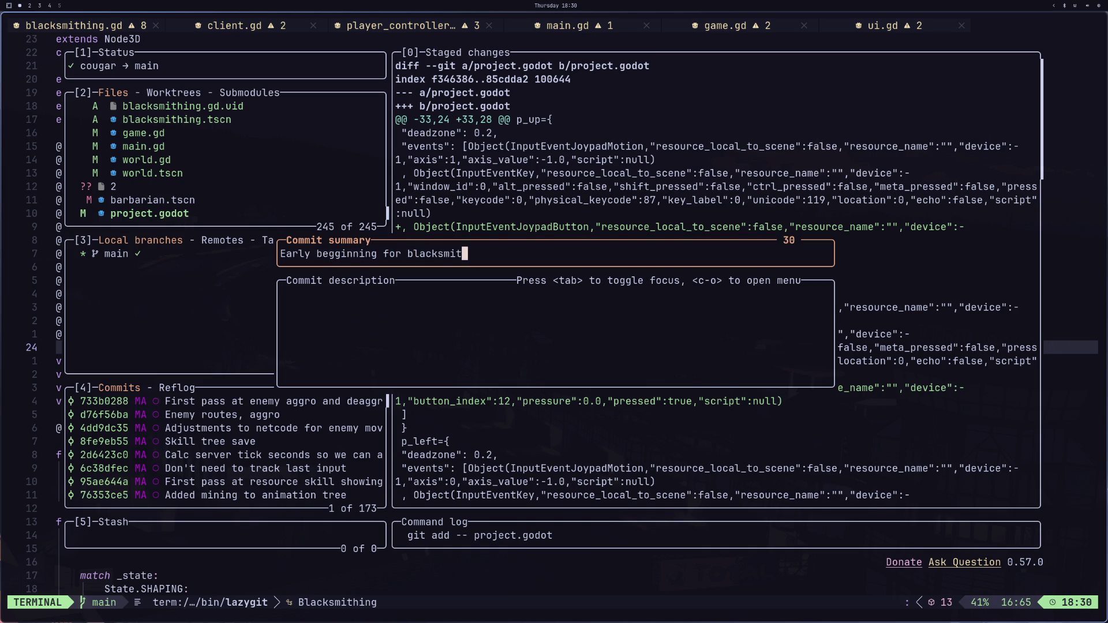
key(Return)
key(P)
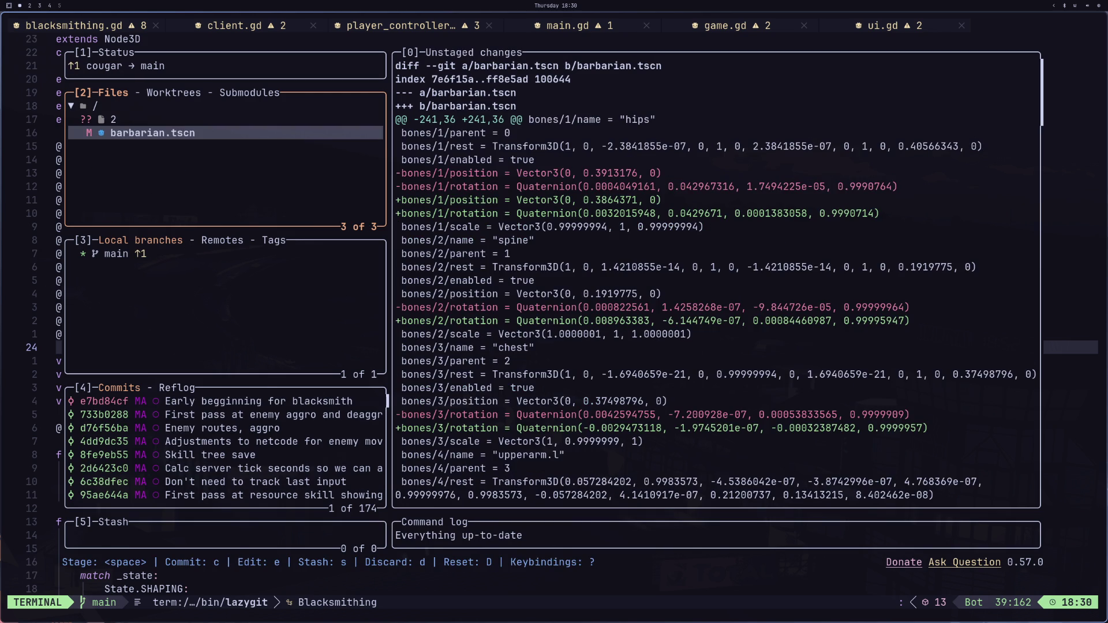
key(P)
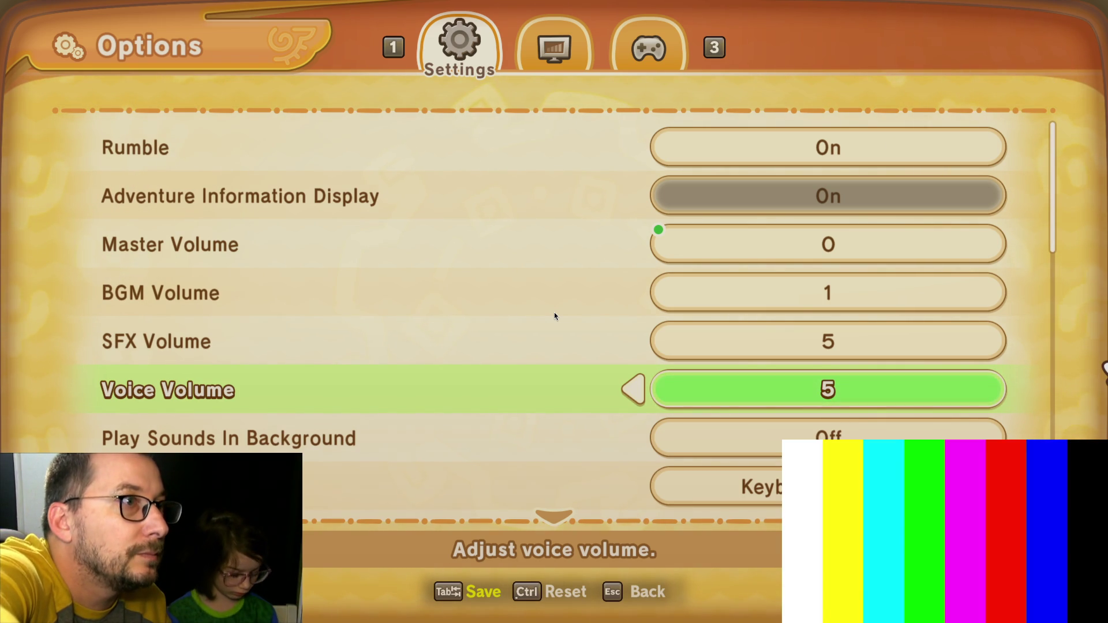
- Focus the game window, then switch to the streaming dashboard workspace
click(554, 317)
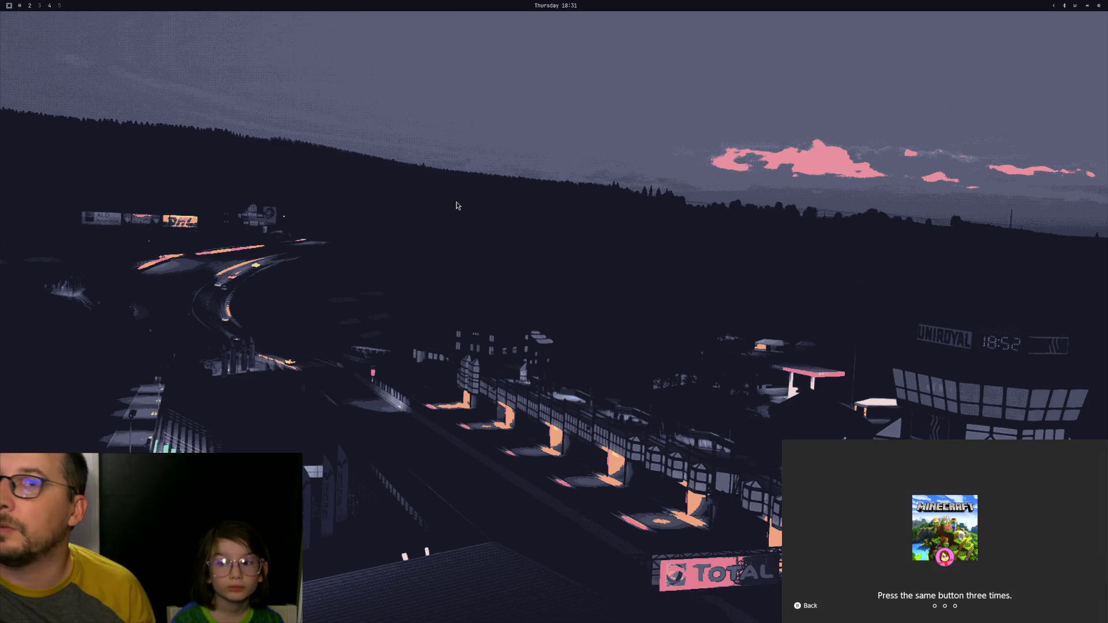
key(super+4)
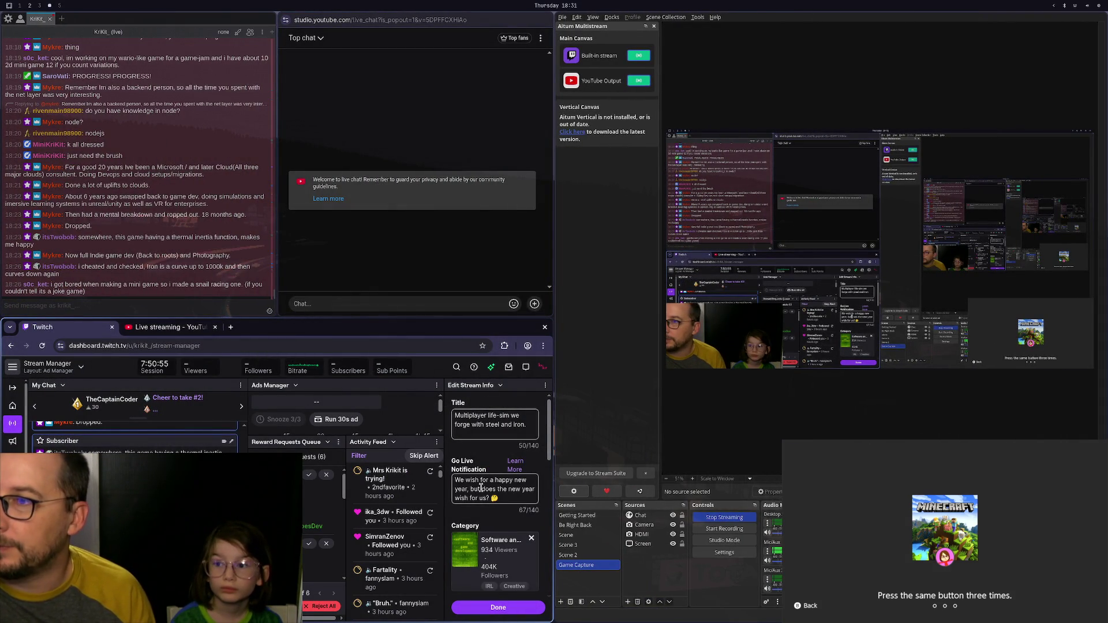
- Remove the current stream category and rewrite the go-live notification text
scroll(510, 528, down, 1)
click(532, 488)
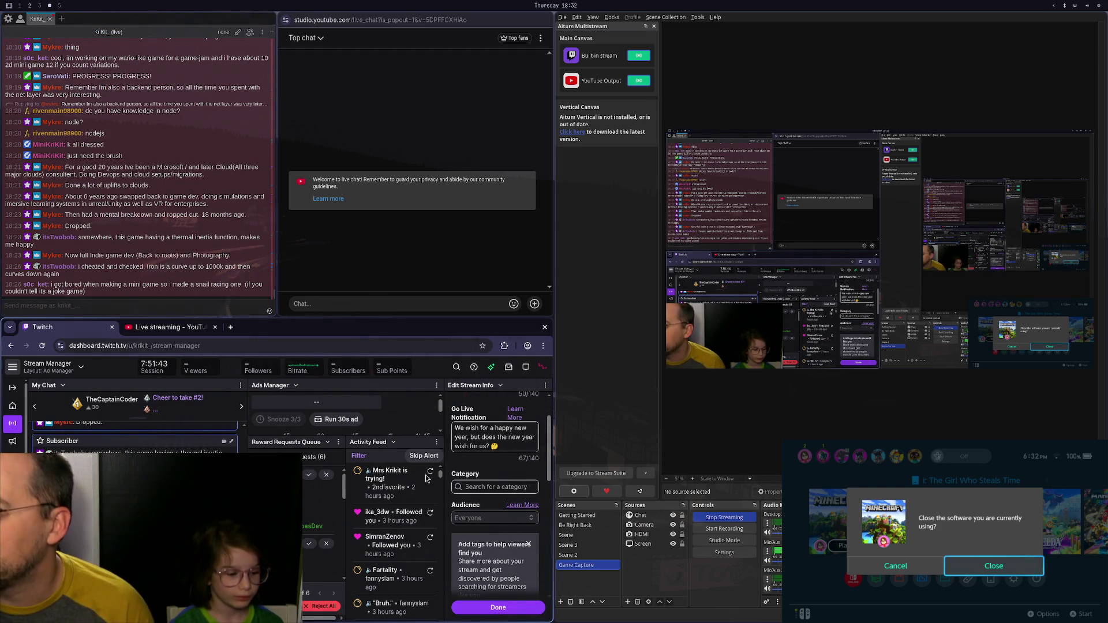
triple_click(516, 446)
text(Fanta)
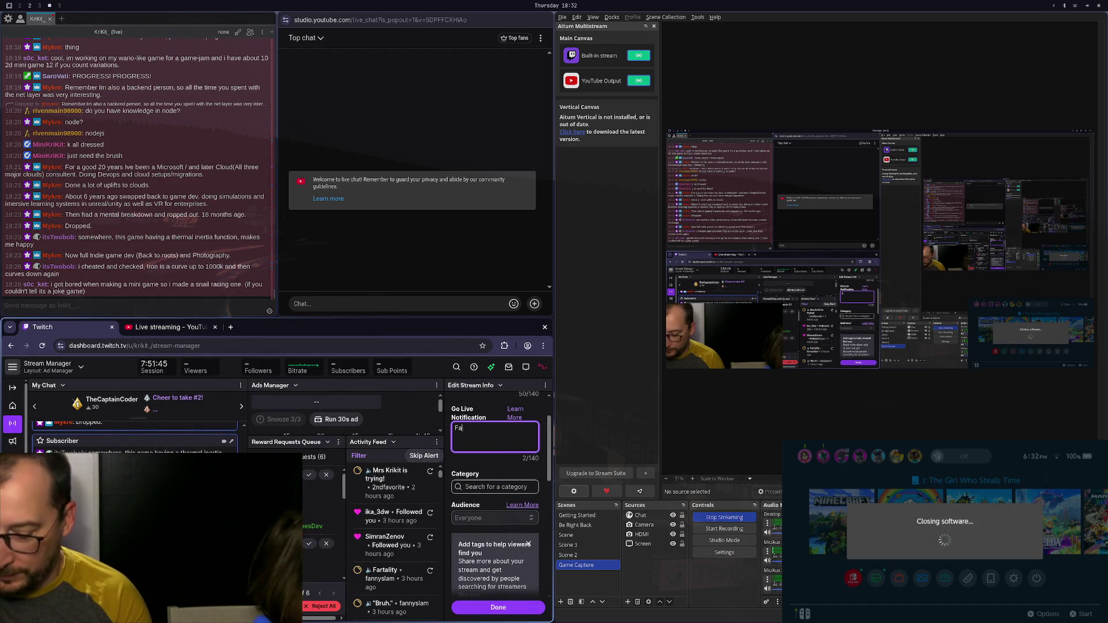
text(sy Life i w/)
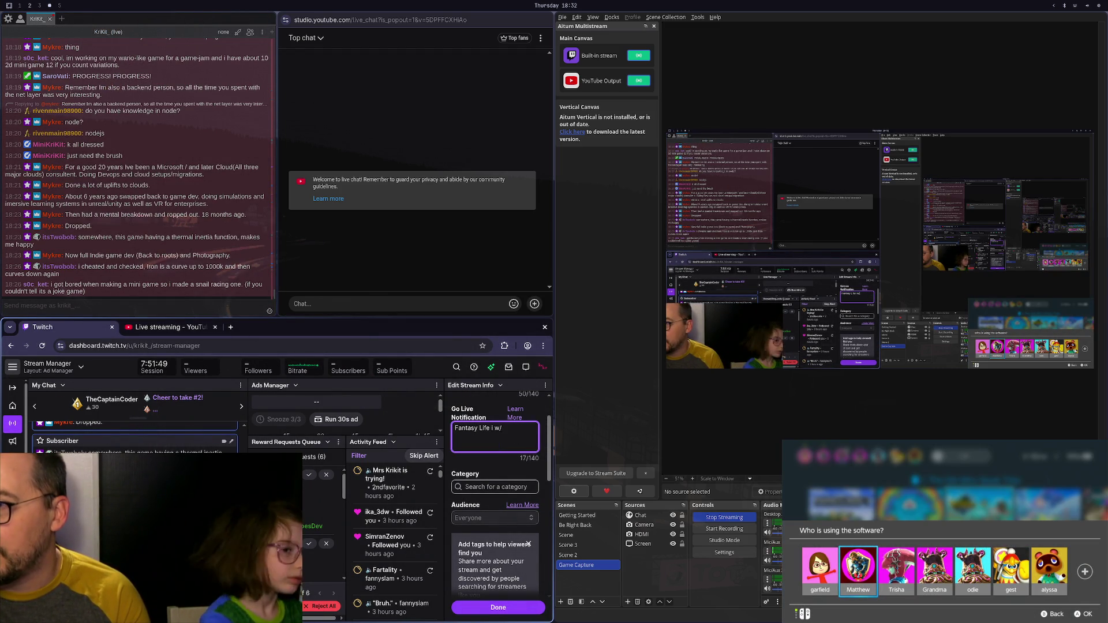
key(BackSpace)
key(BackSpace)
text(@minikrikit)
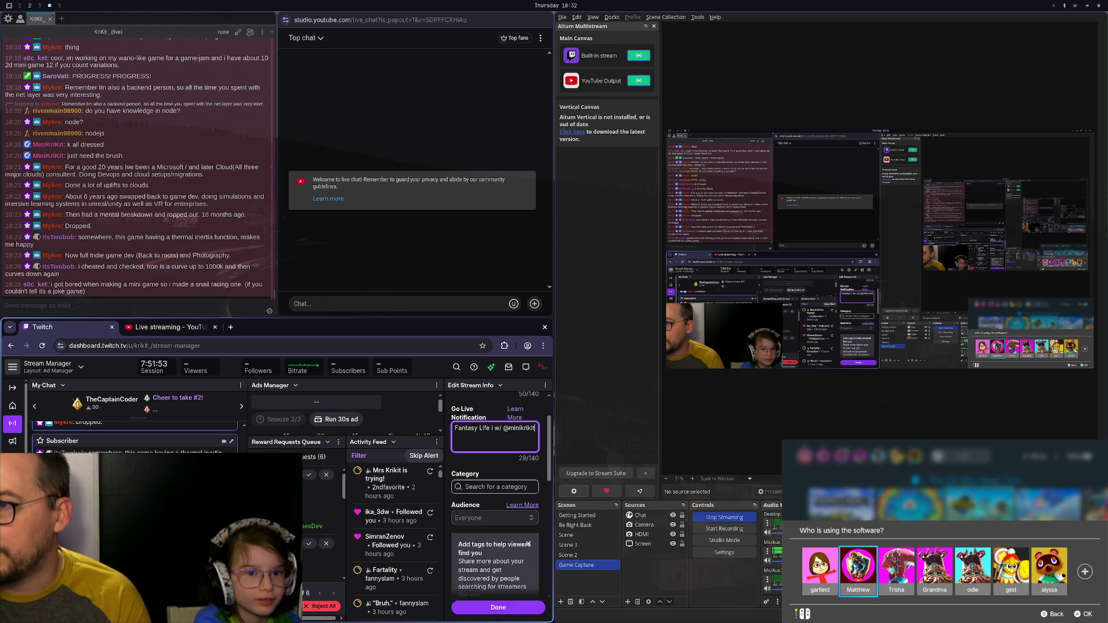
- Search 'fantasy life i', pick FANTASY LIFE i as the category, and save the stream info
click(508, 493)
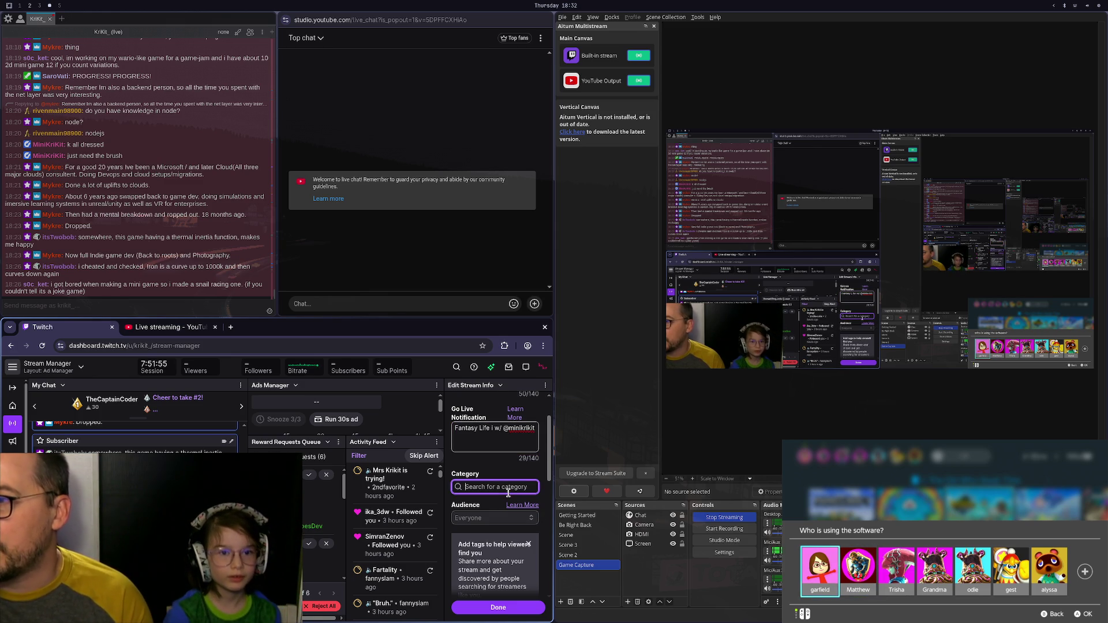
text(Lif)
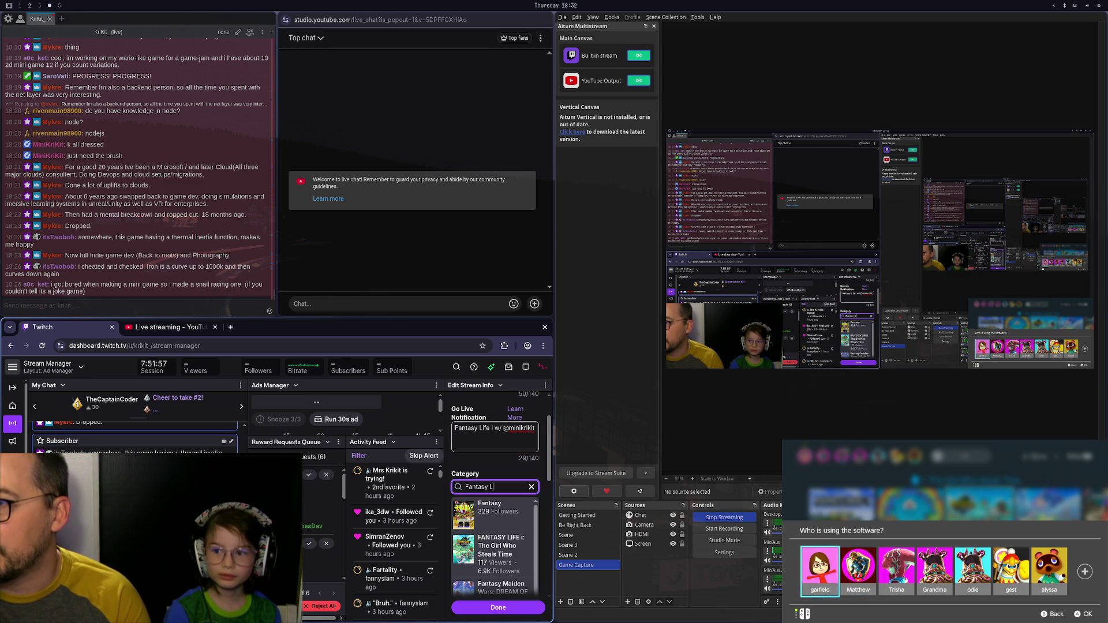
text(e)
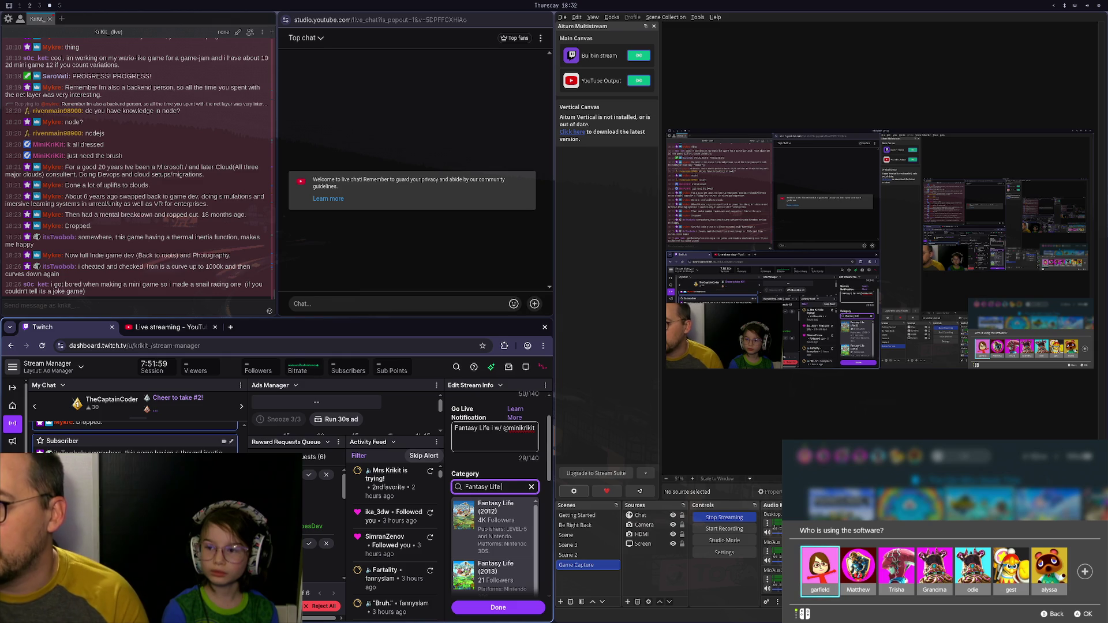
click(531, 487)
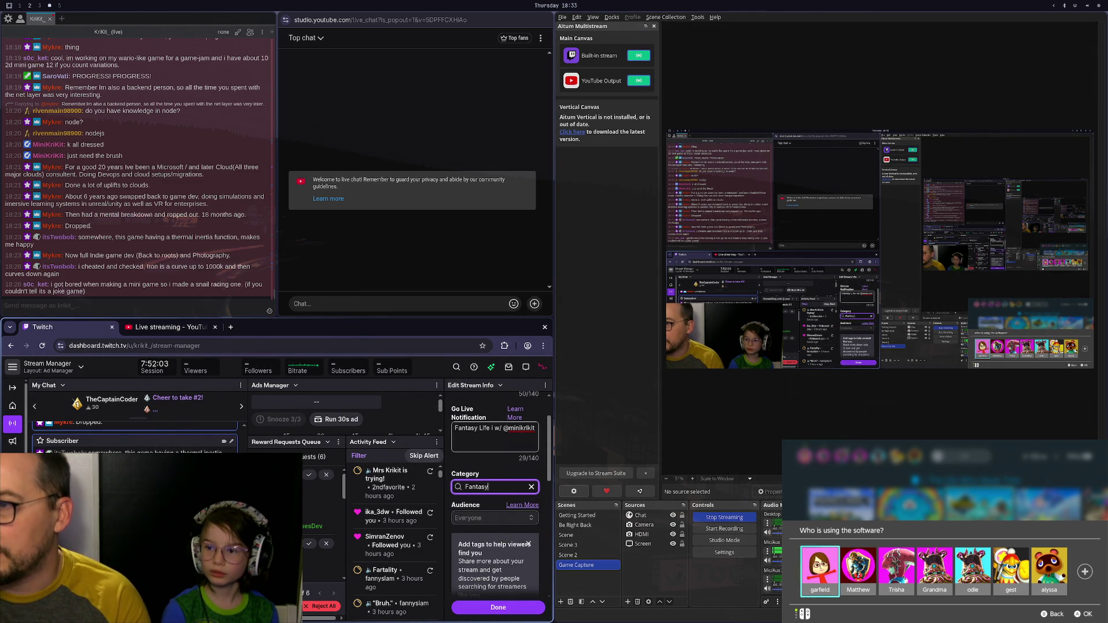
text(ife i)
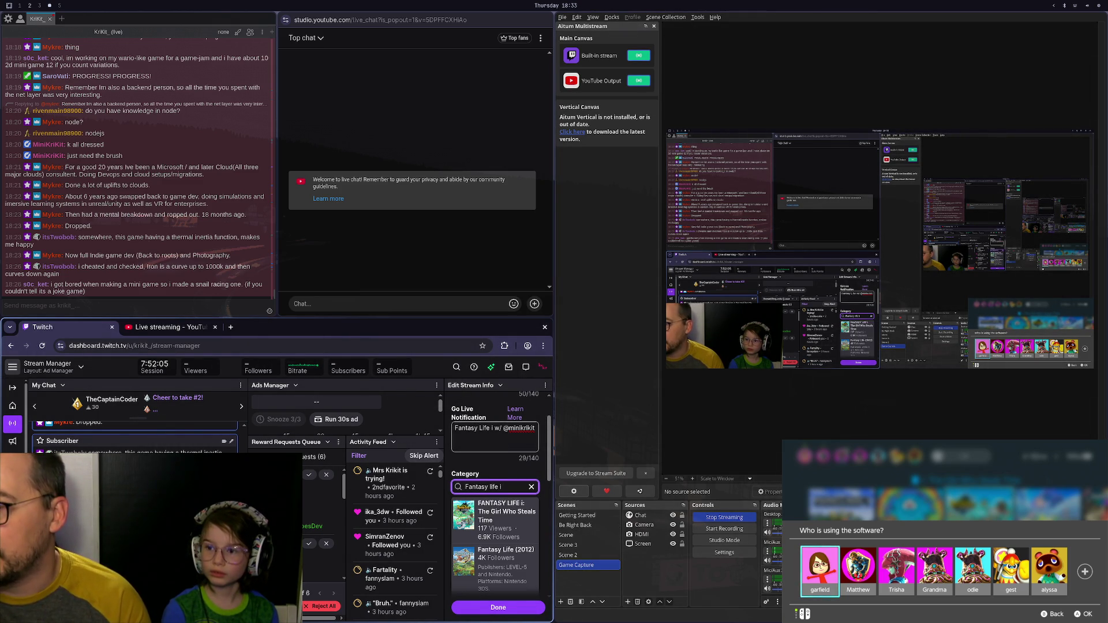
click(530, 486)
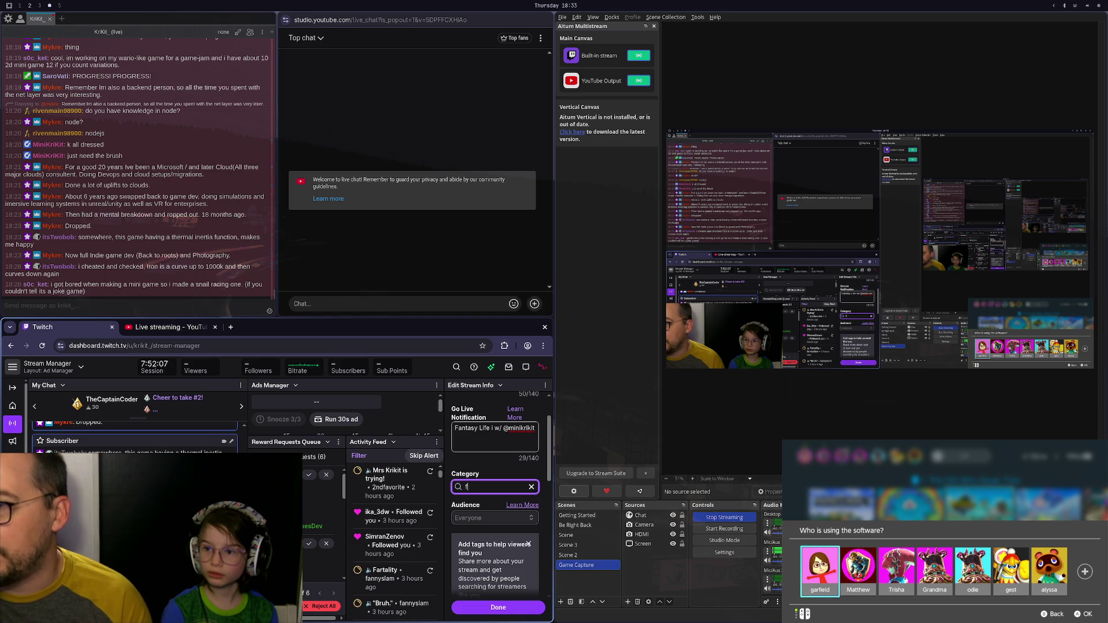
text(antasy life i)
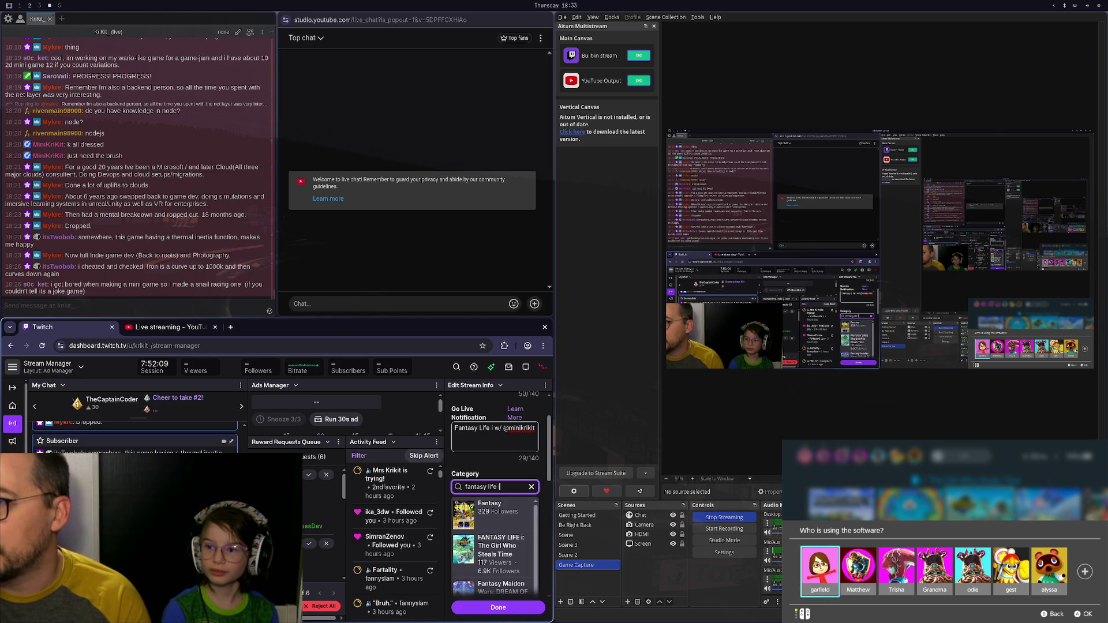
click(495, 519)
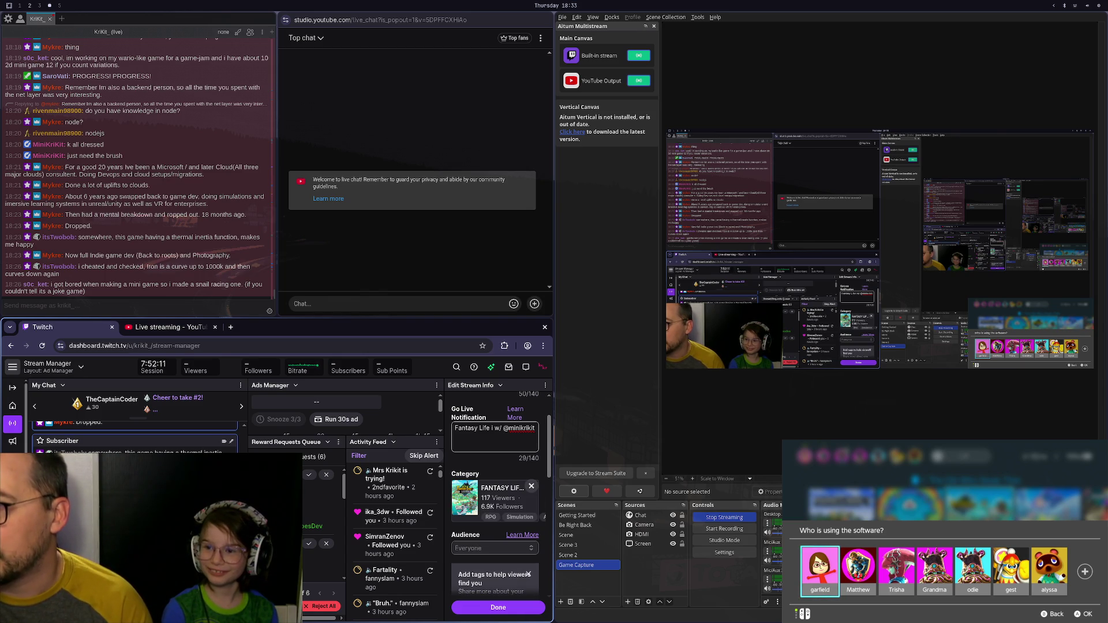
click(500, 608)
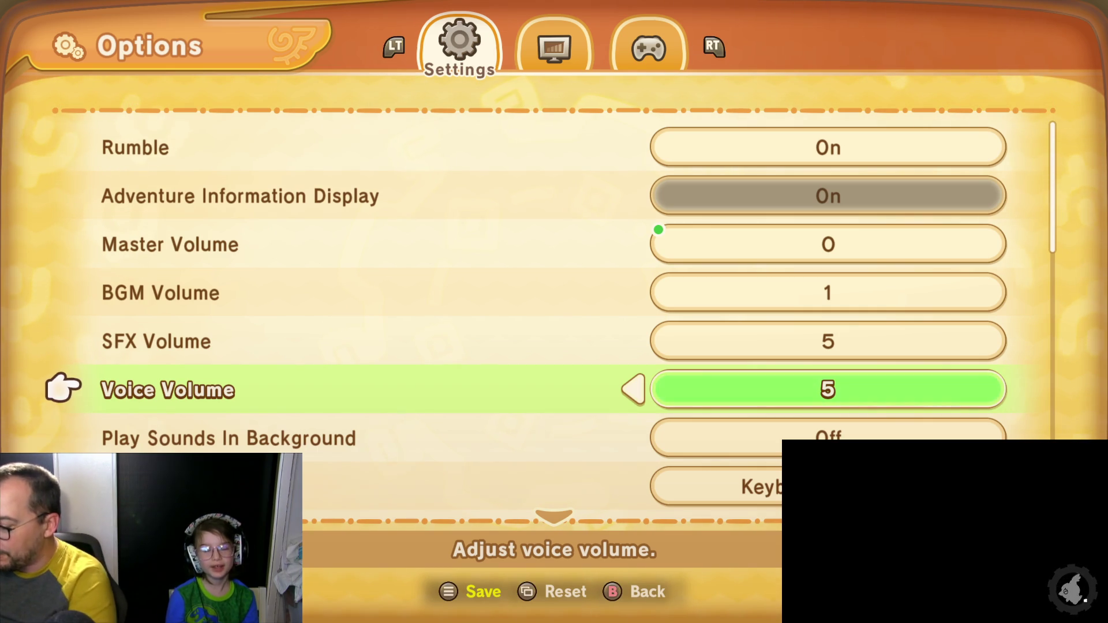
- Raise Master Volume from 0 to 1, then continue the saved game past the auto-save notice
key(Up)
key(Up)
key(Up)
key(Right)
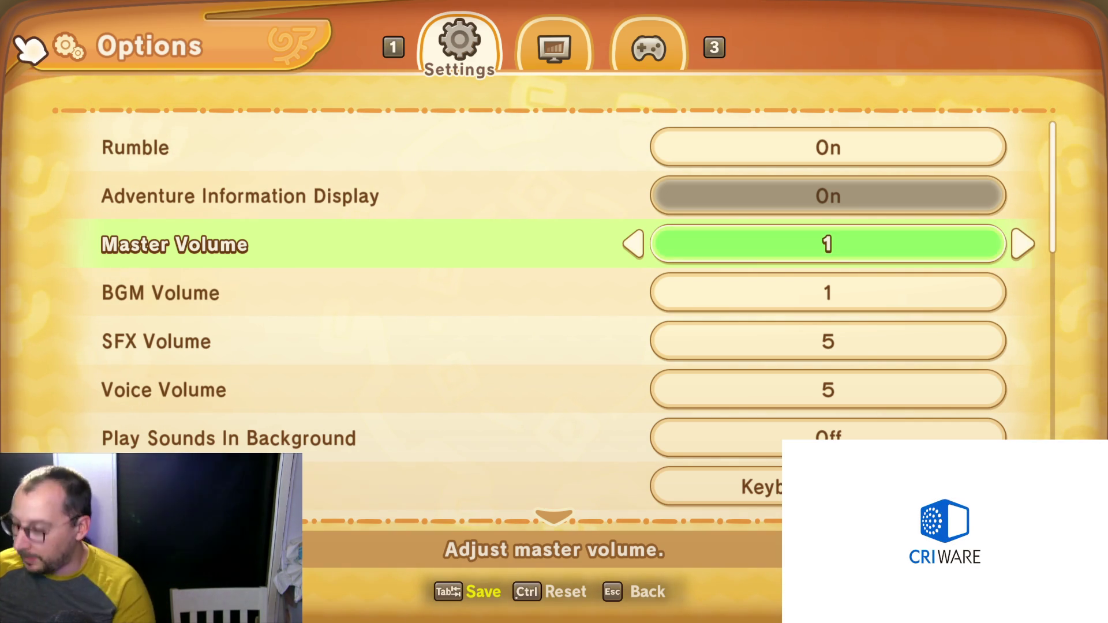
key(Escape)
key(Return)
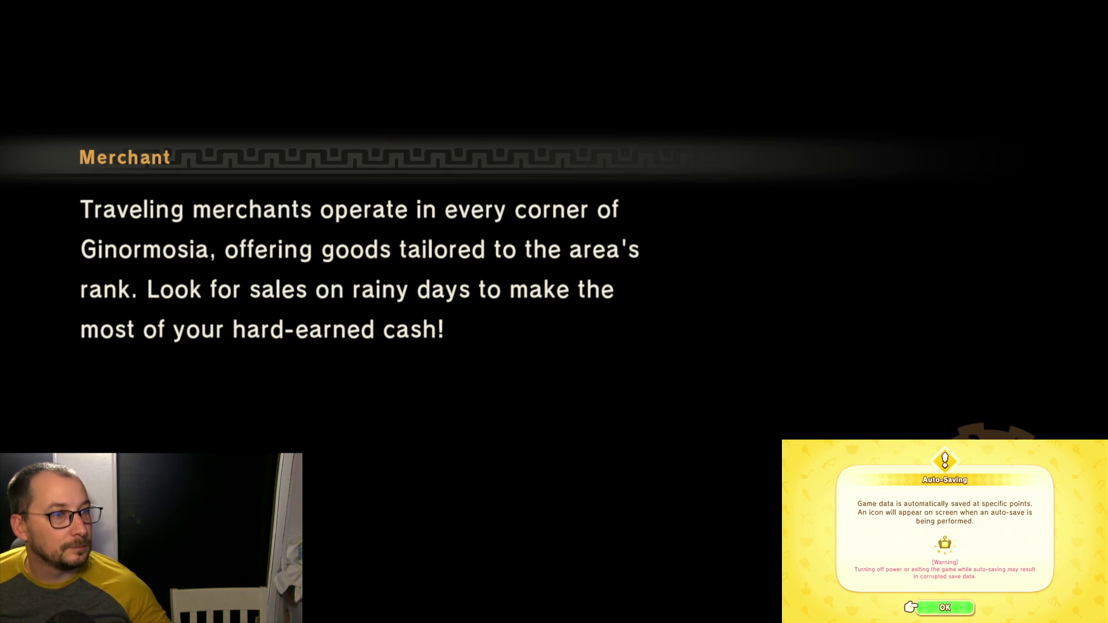
key(Return)
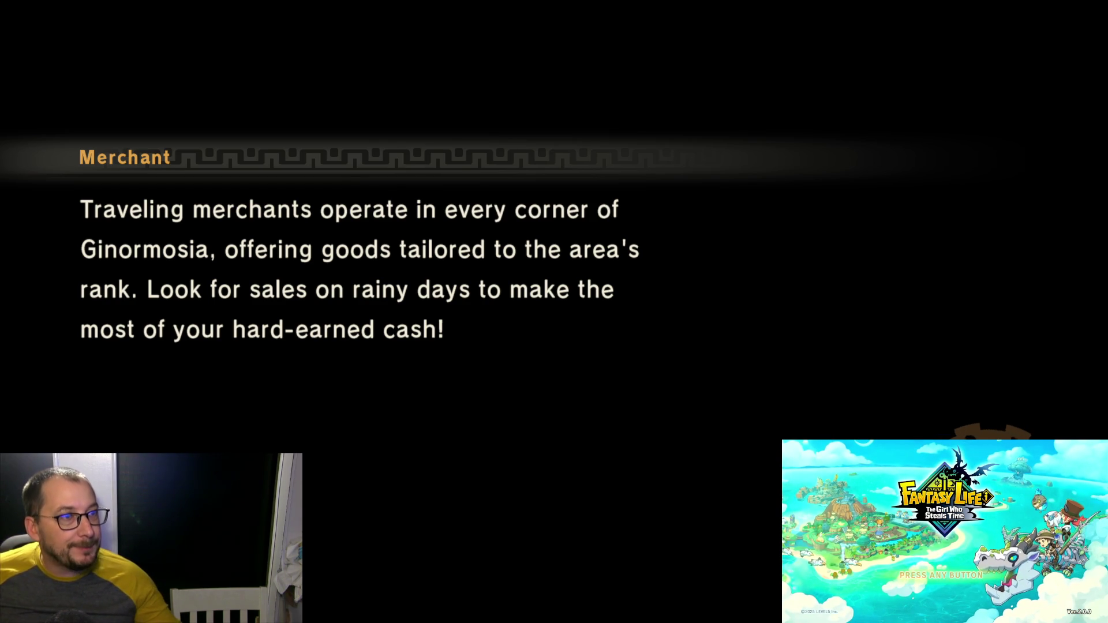
- Go back to the title menu and reopen Options down to Master Volume
key(Return)
key(Down)
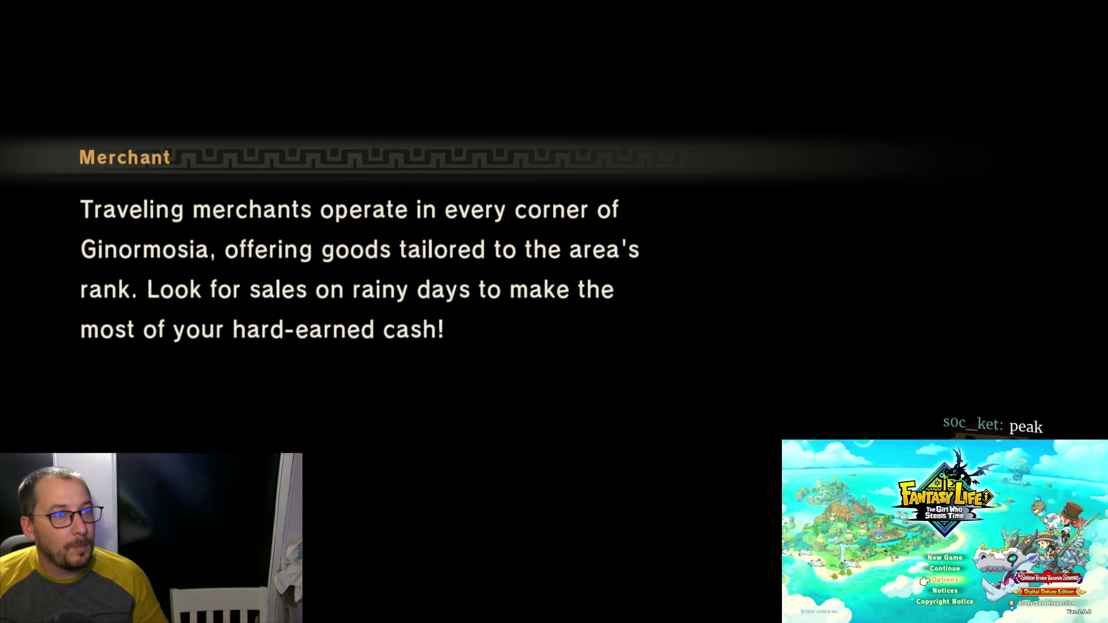
key(Return)
key(Down)
key(Down)
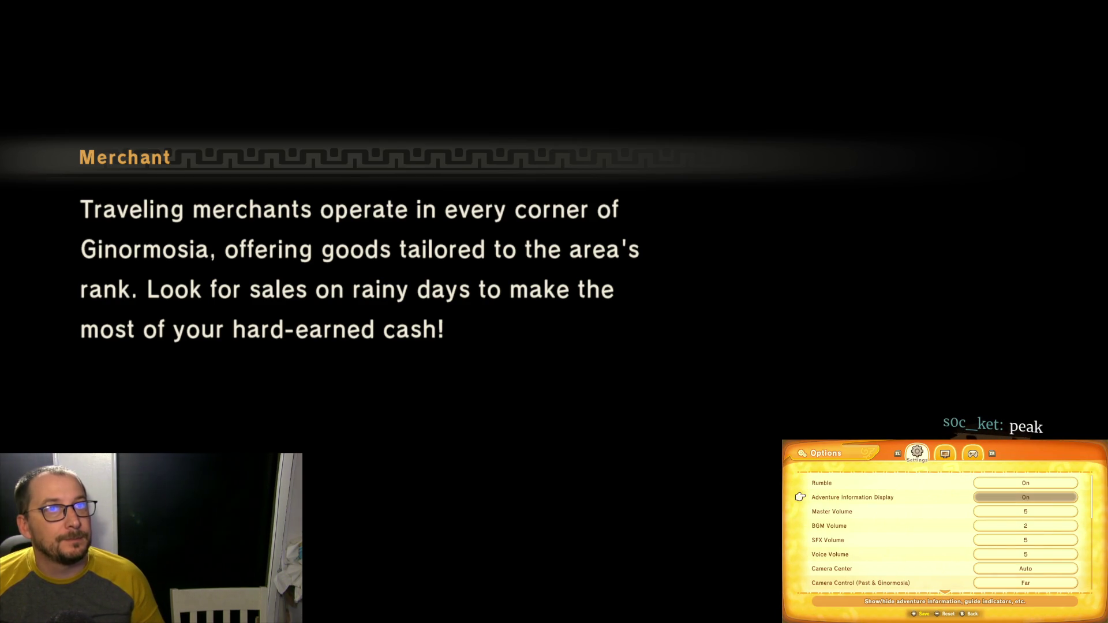
key(Escape)
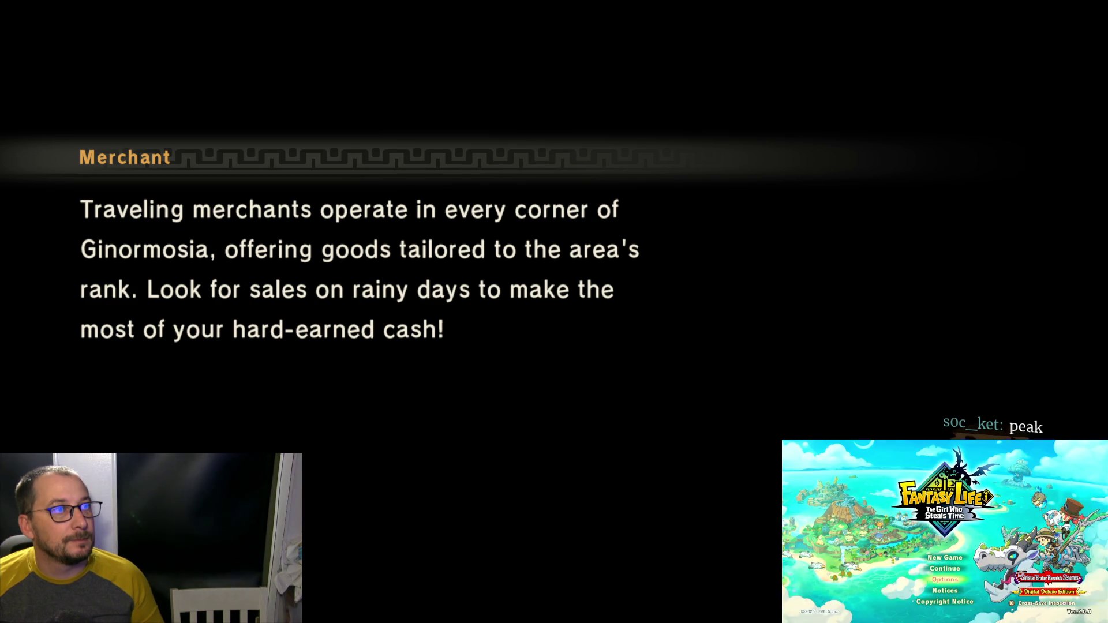
key(Return)
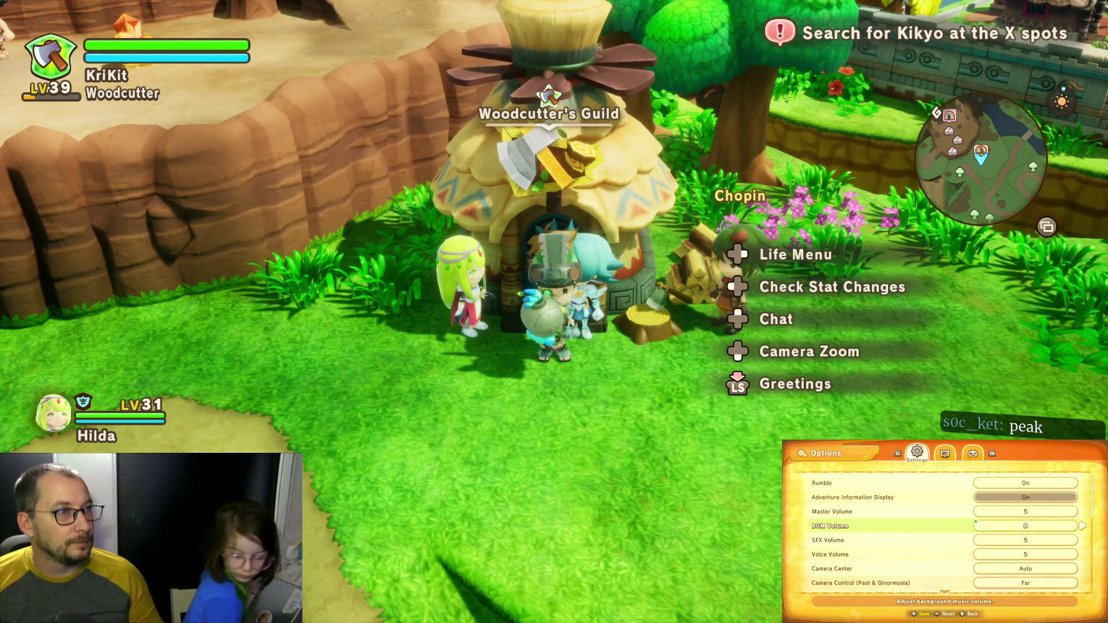
- Save the changed sound settings and walk away from the Woodcutter's Guild door
key(Escape)
key(Return)
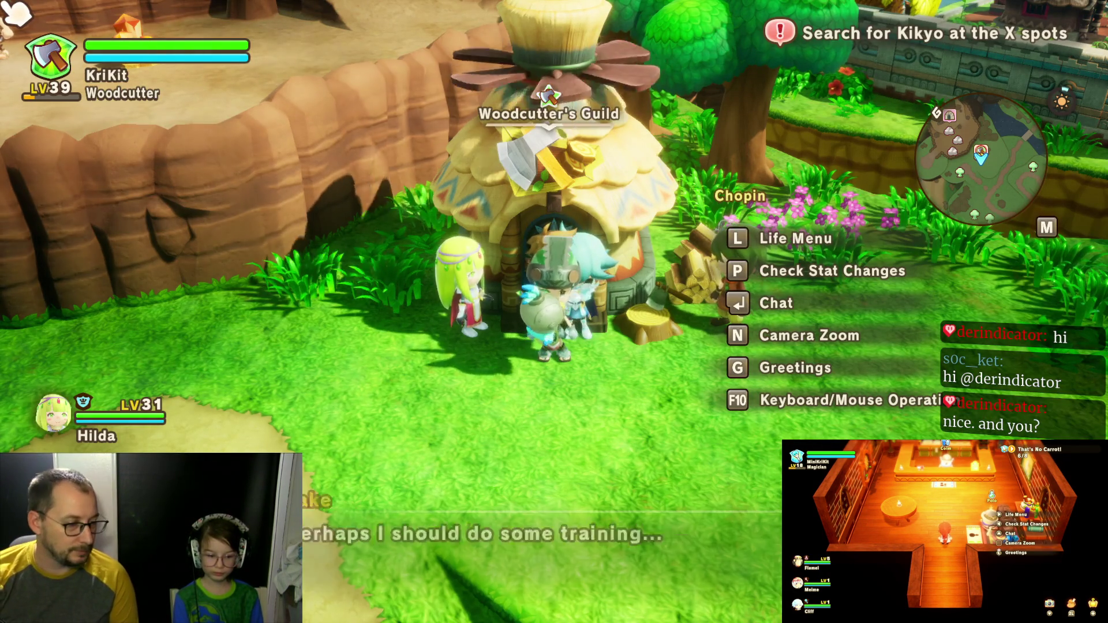
key(s)
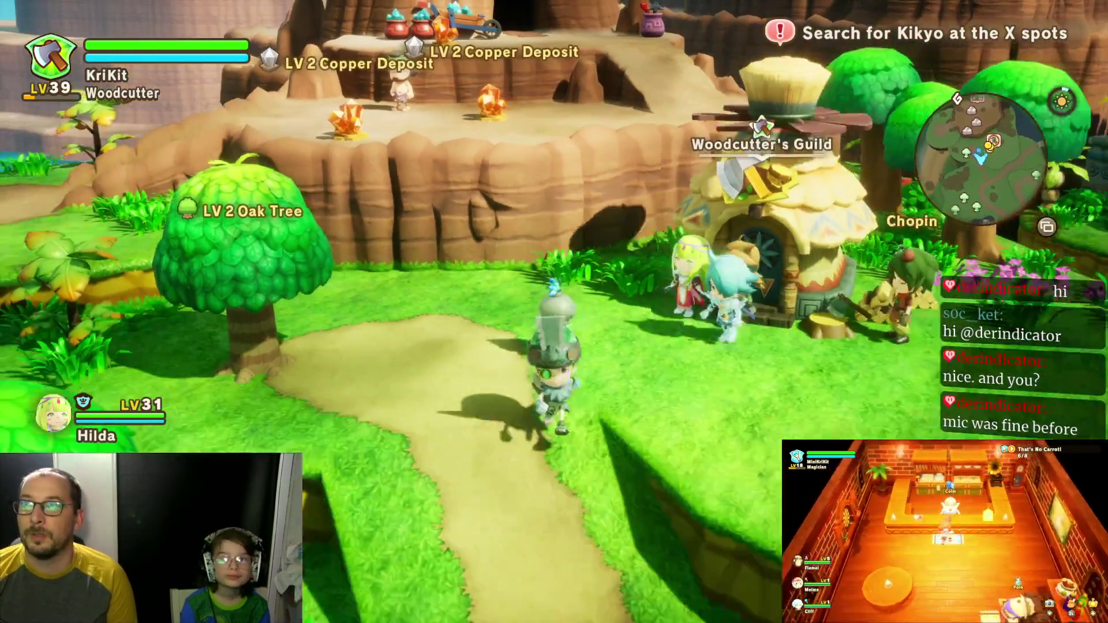
- Head toward the village and gather Straw Thread from a bush
key(w)
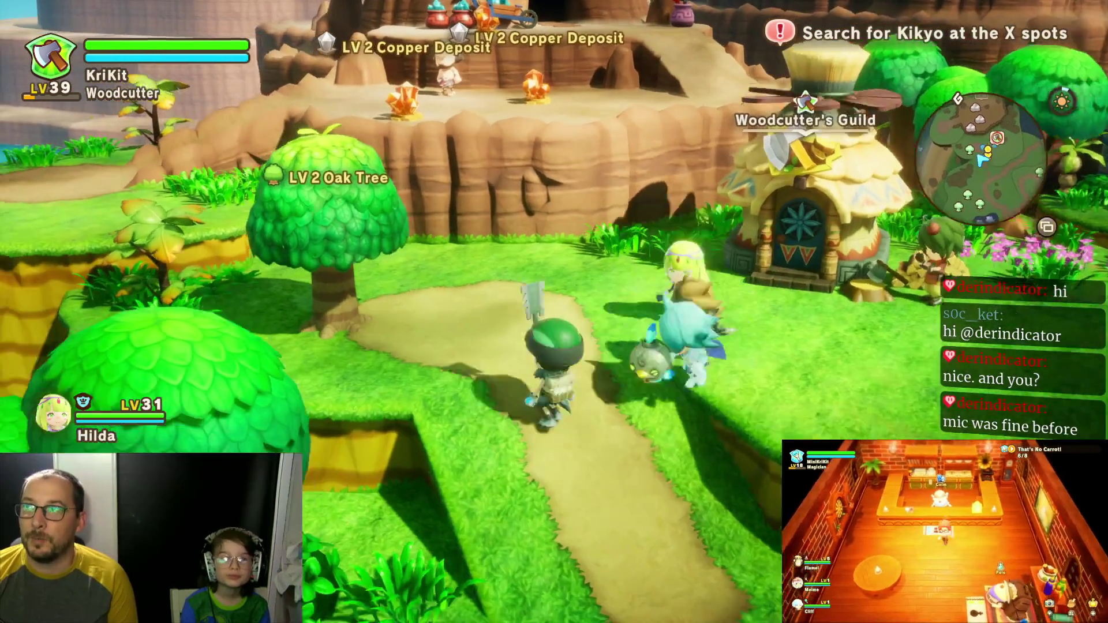
key(w)
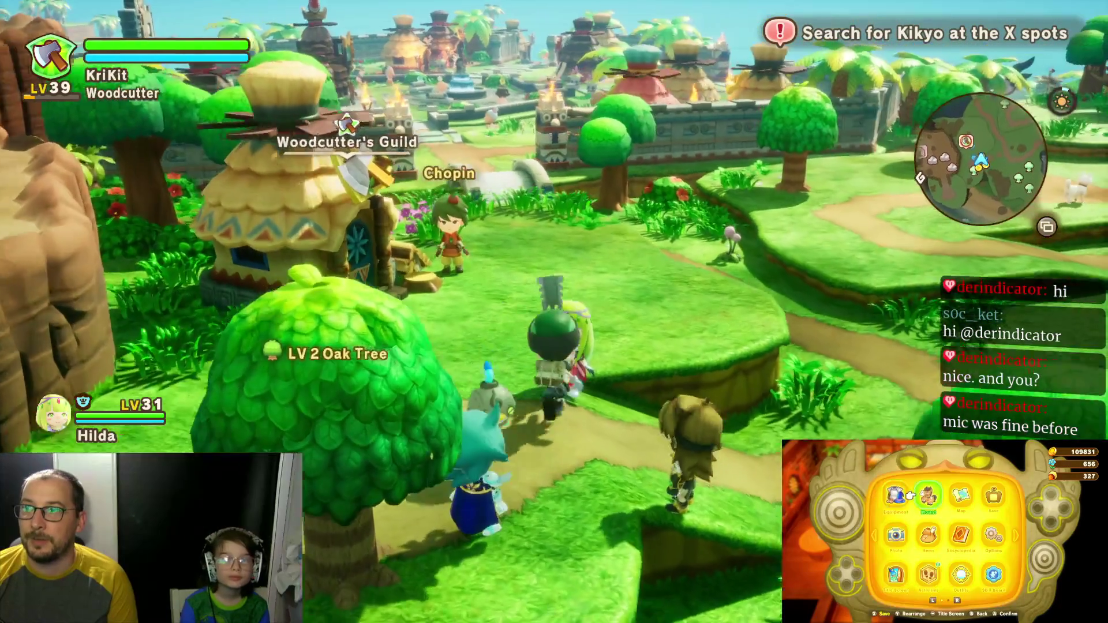
key(w)
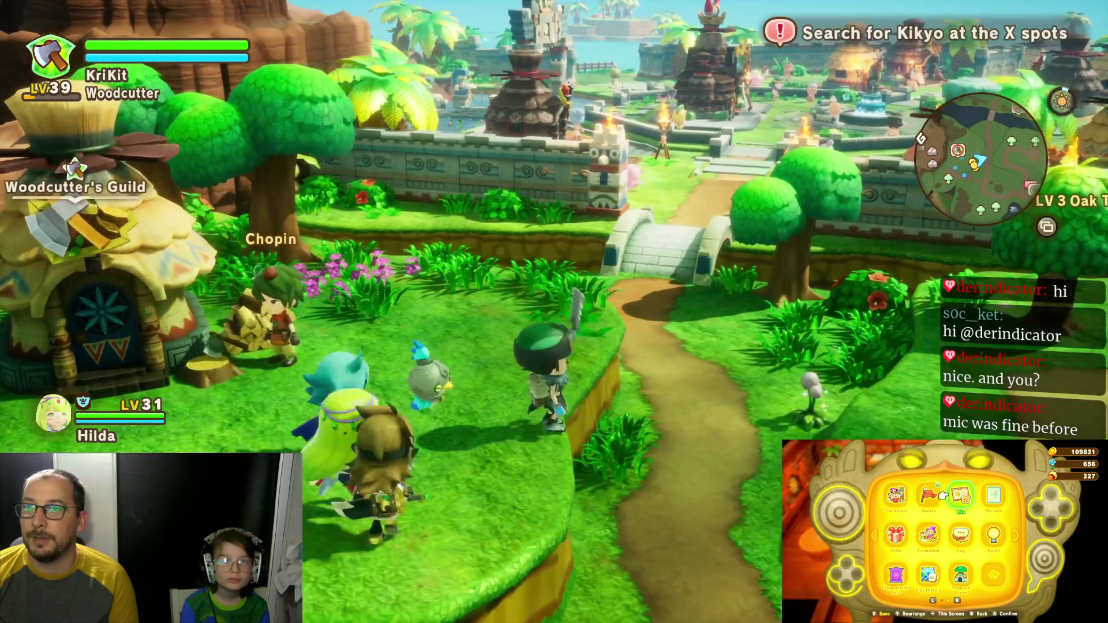
key(w)
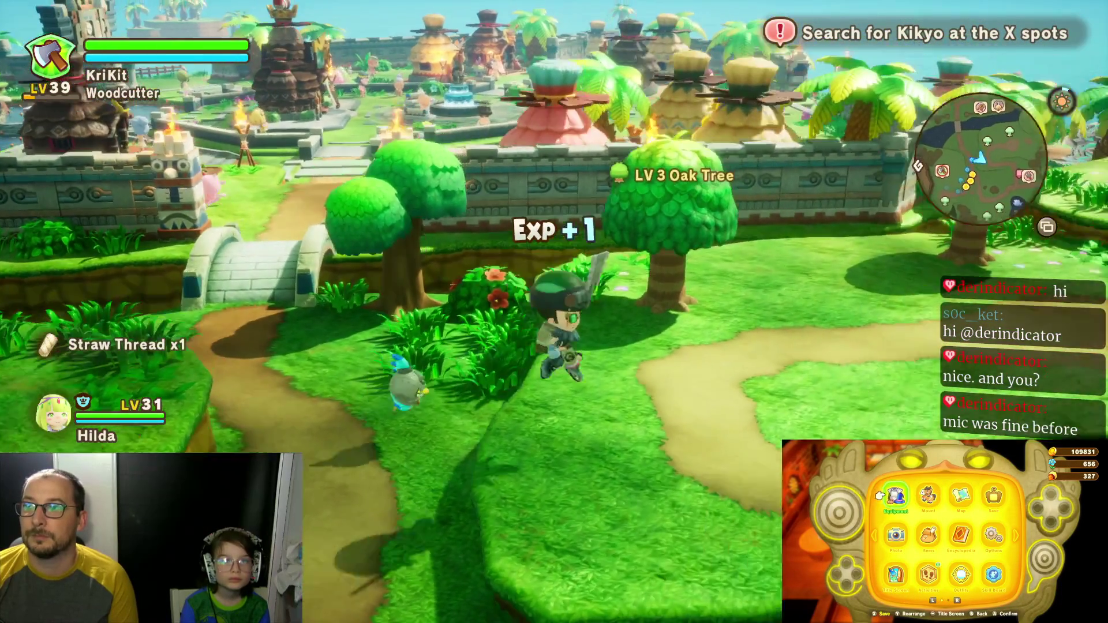
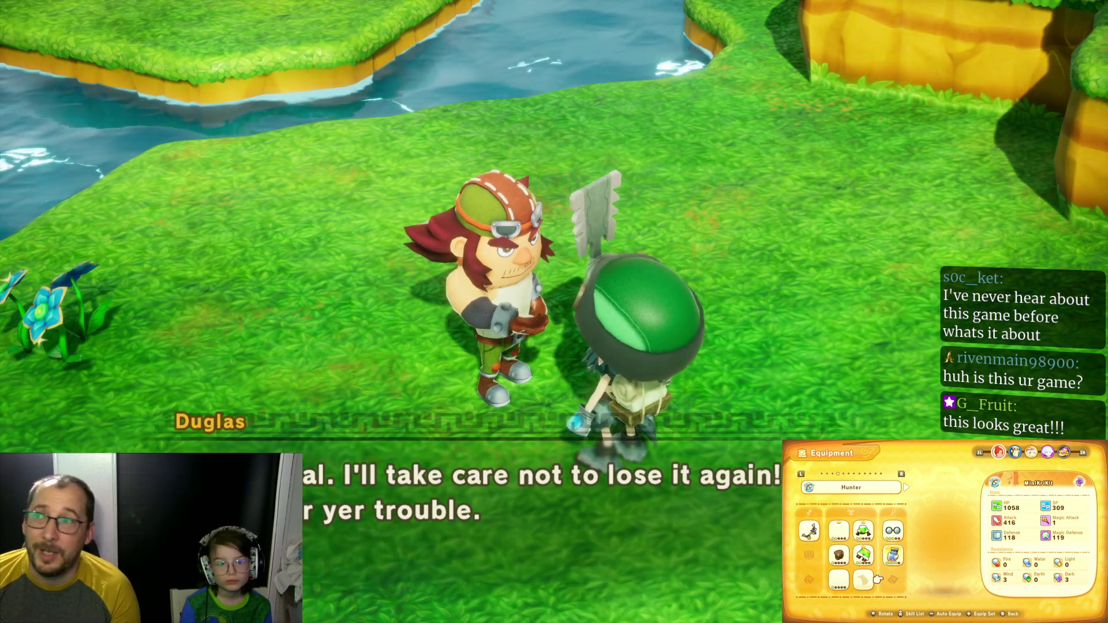
- Hand Duglas the Wool to complete his request and dismiss the Quest Complete banner
key(Return)
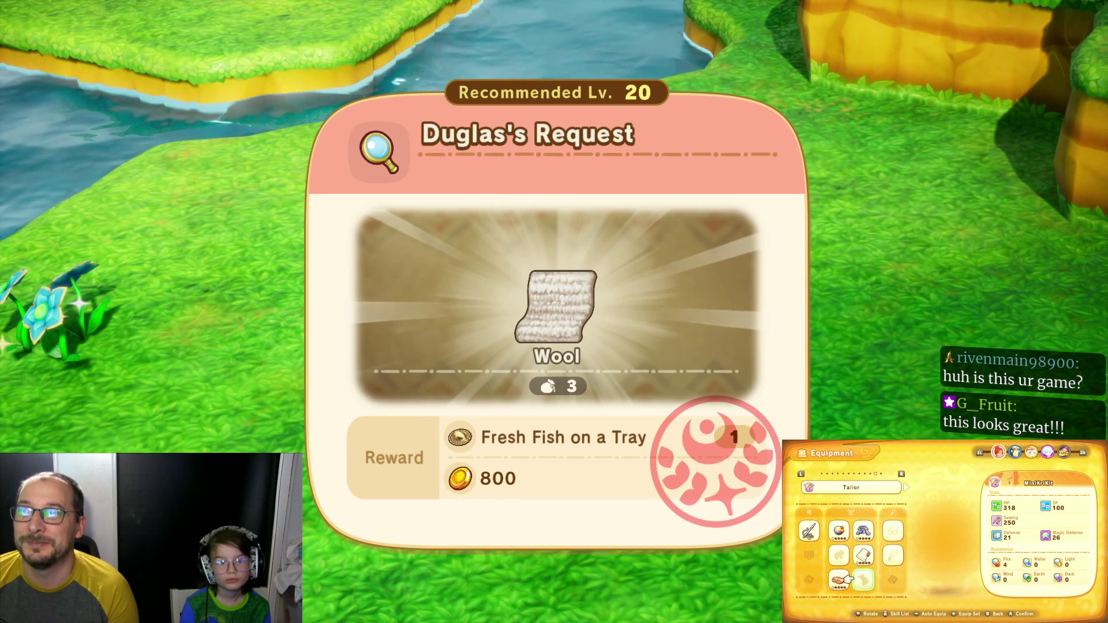
key(Return)
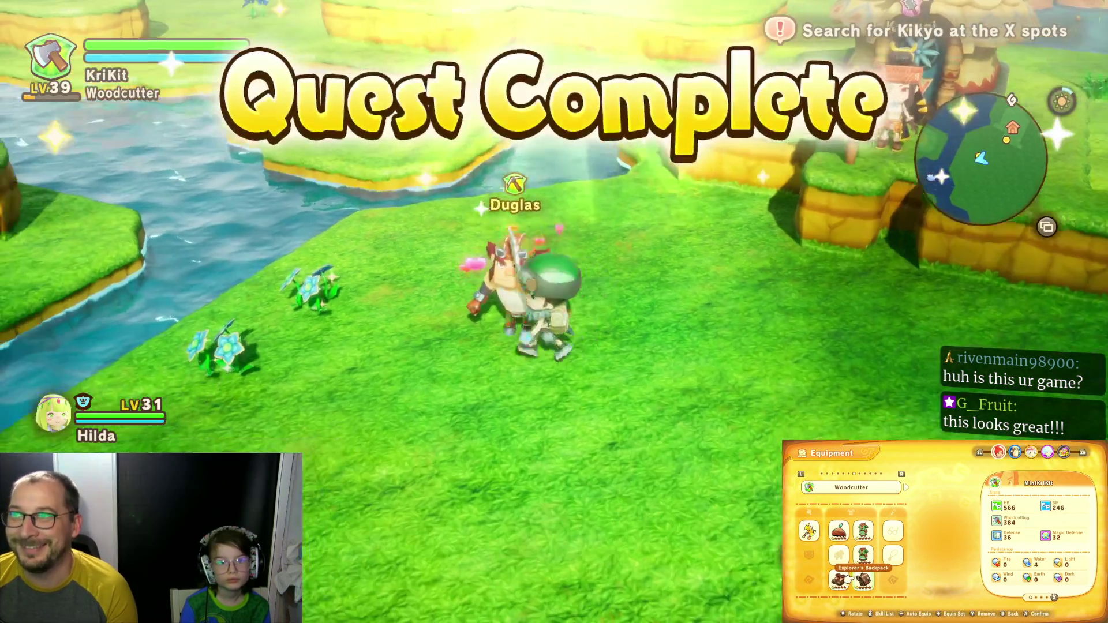
key(Return)
key(Return)
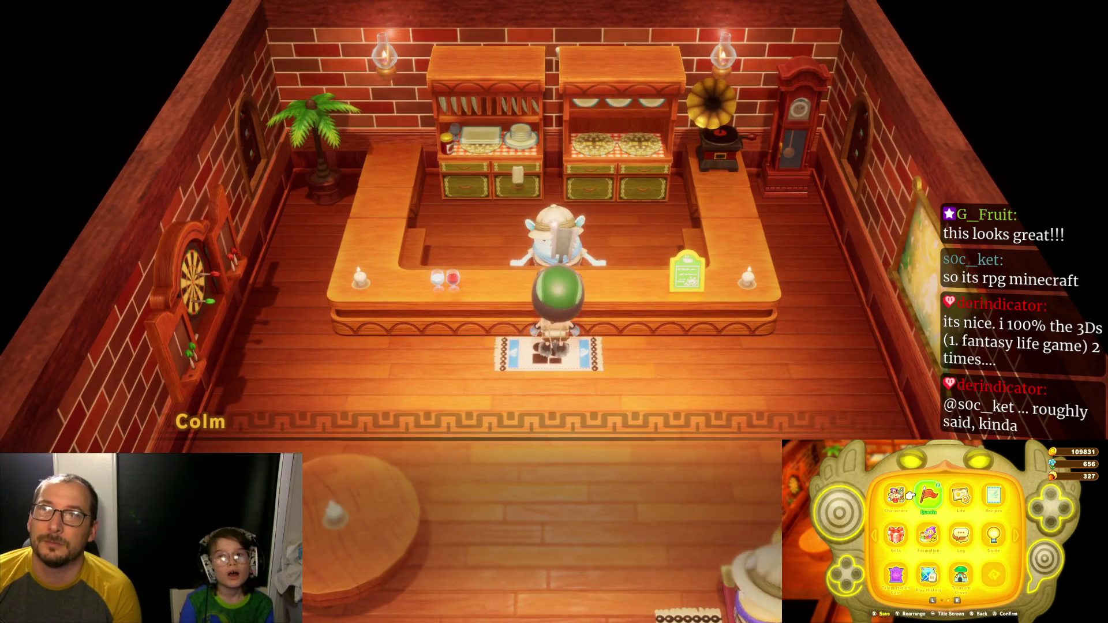
- Rejoin the previous room with Colm and confirm so the multiplayer connection starts
key(Return)
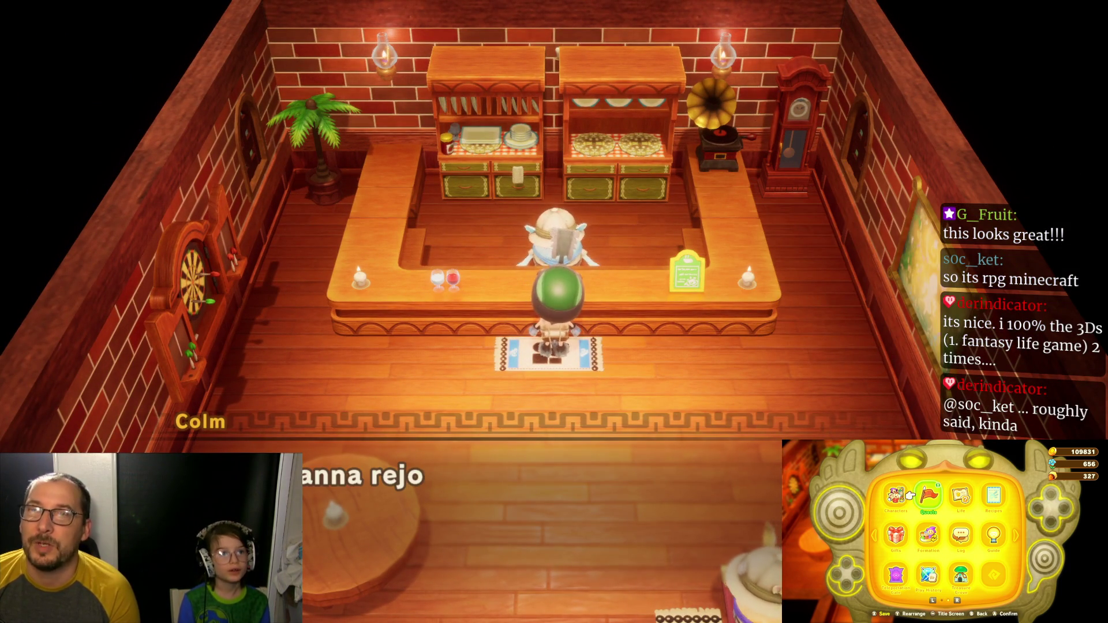
key(Return)
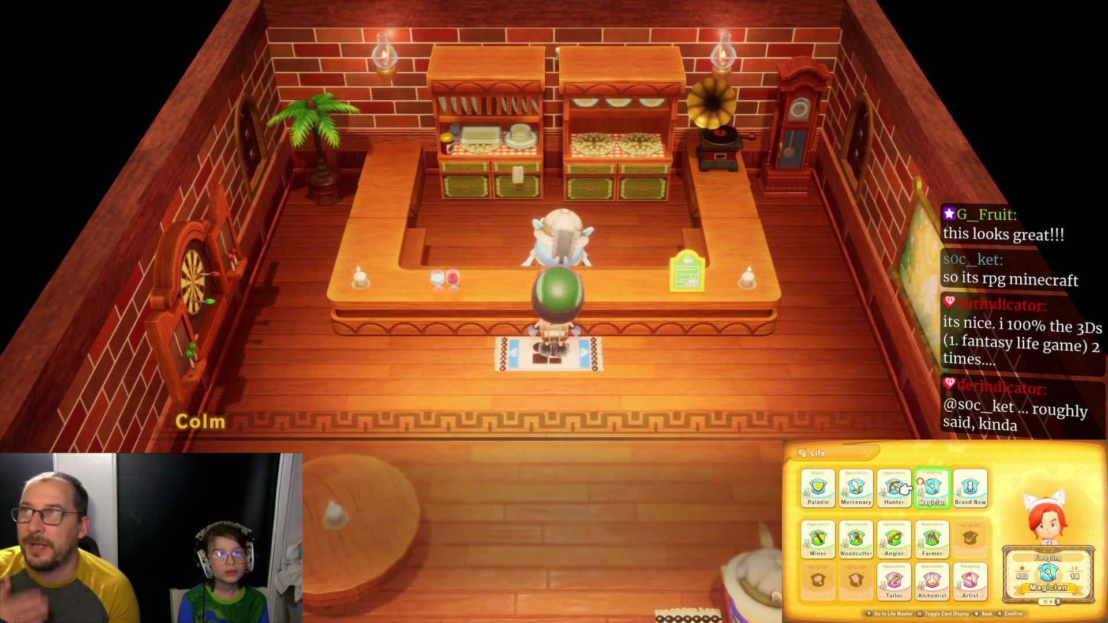
key(Return)
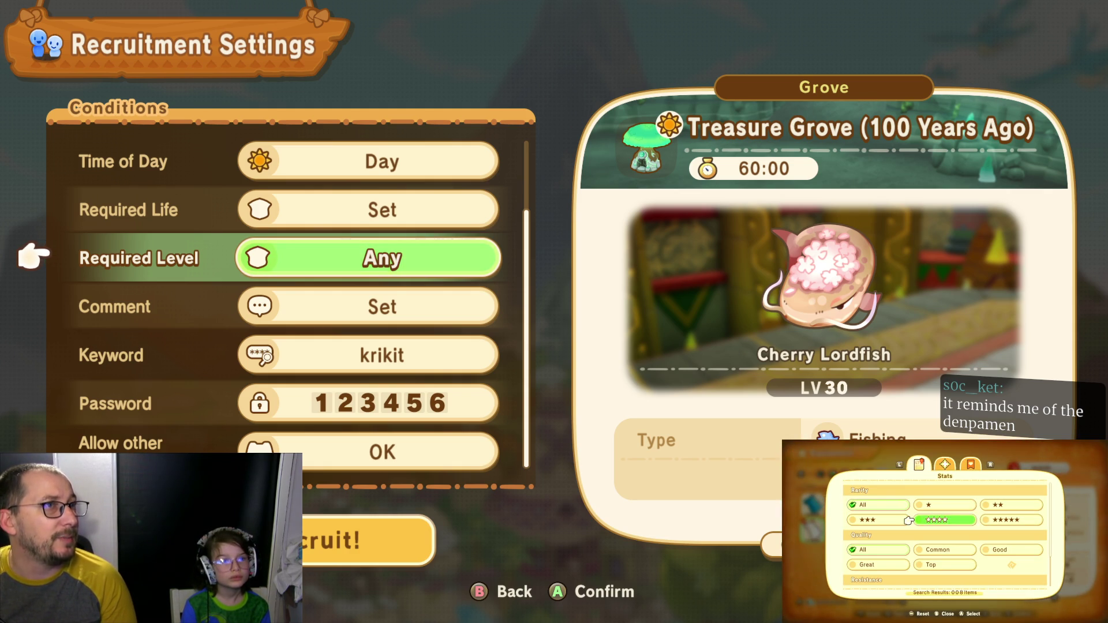
- Reopen recruitment settings and set destination to Grove and time of day to Night
key(Escape)
key(Return)
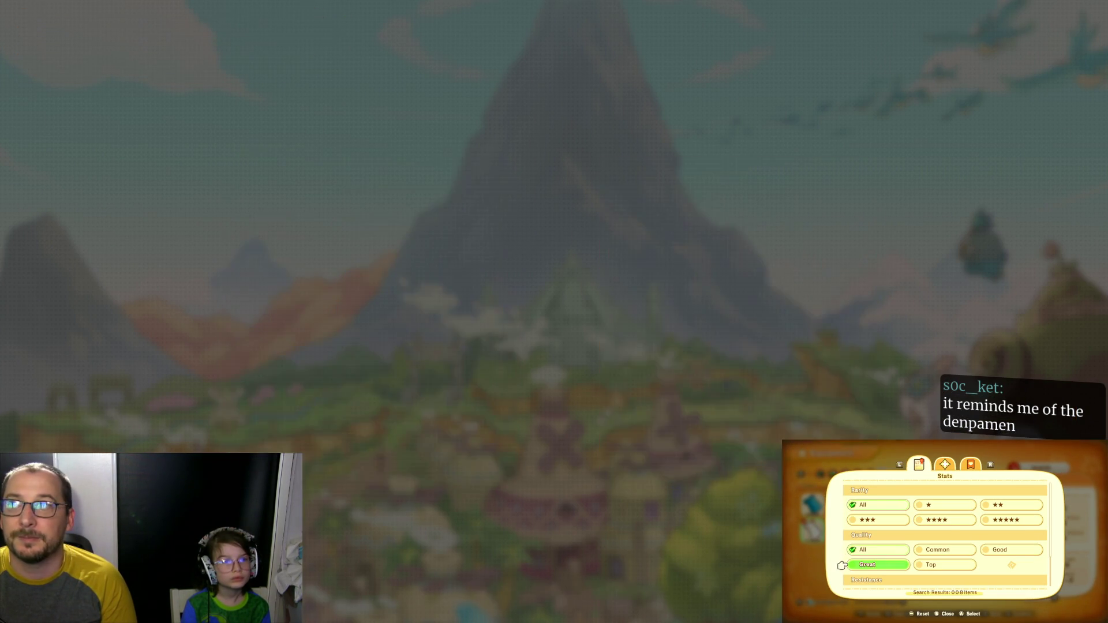
key(Down)
key(Down)
key(Down)
key(Up)
key(Up)
key(Up)
key(Return)
key(Right)
key(Right)
key(Return)
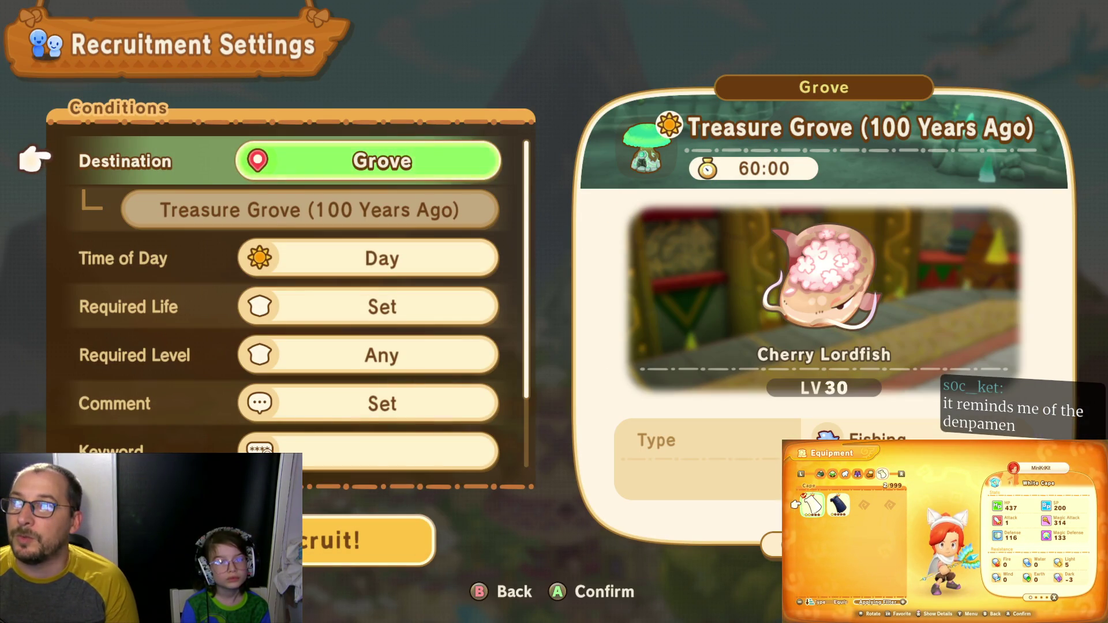
key(Down)
key(Return)
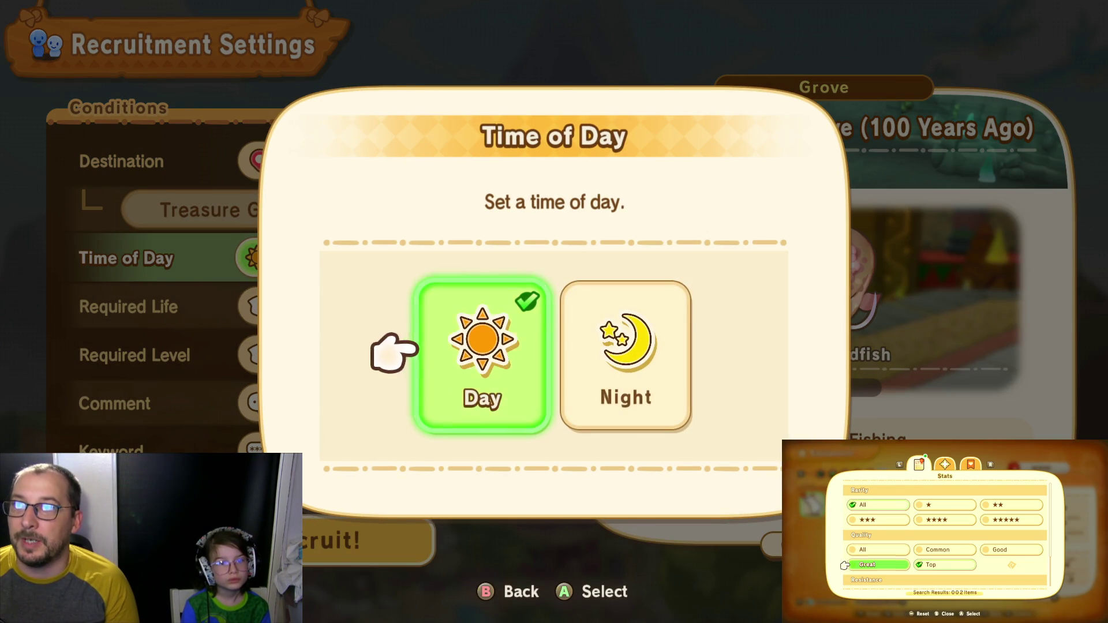
key(Right)
key(Return)
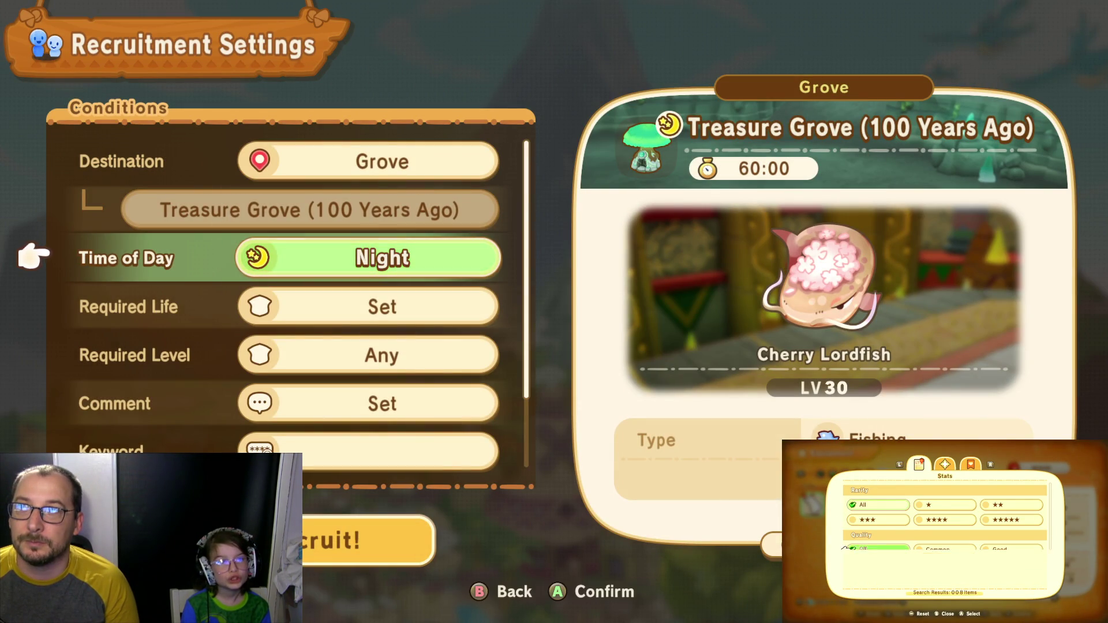
- Set the recruitment keyword to krikit
key(Down)
key(Down)
key(Down)
key(Down)
key(Down)
key(Up)
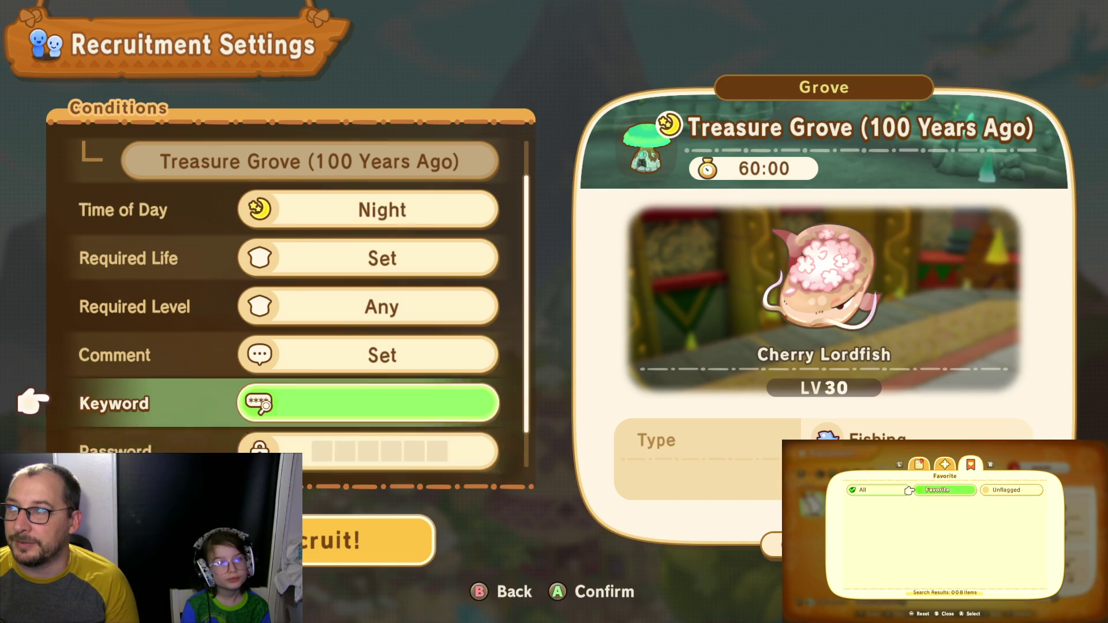
key(Return)
text(krikit)
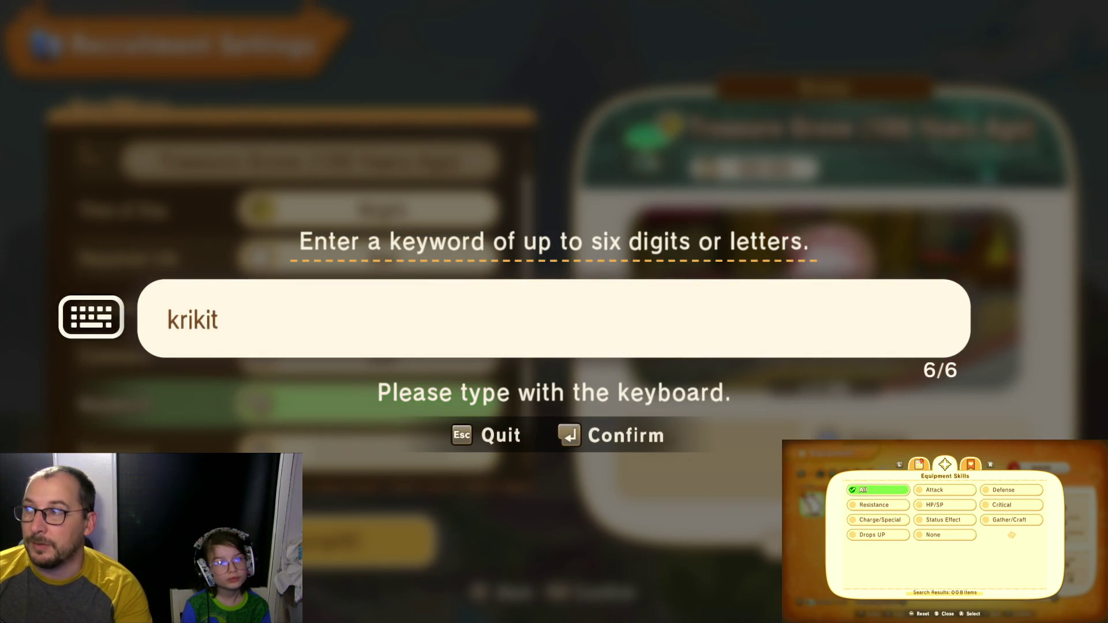
key(Return)
- Set a six-digit recruitment password and bring up the prompt to begin recruiting
key(Down)
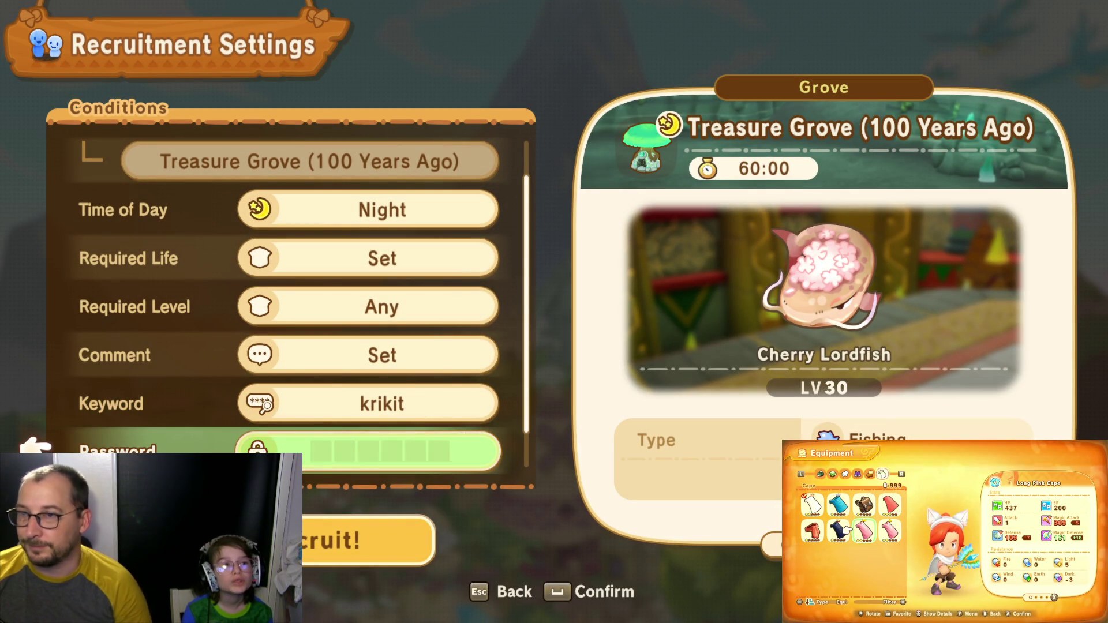
key(space)
text(123456)
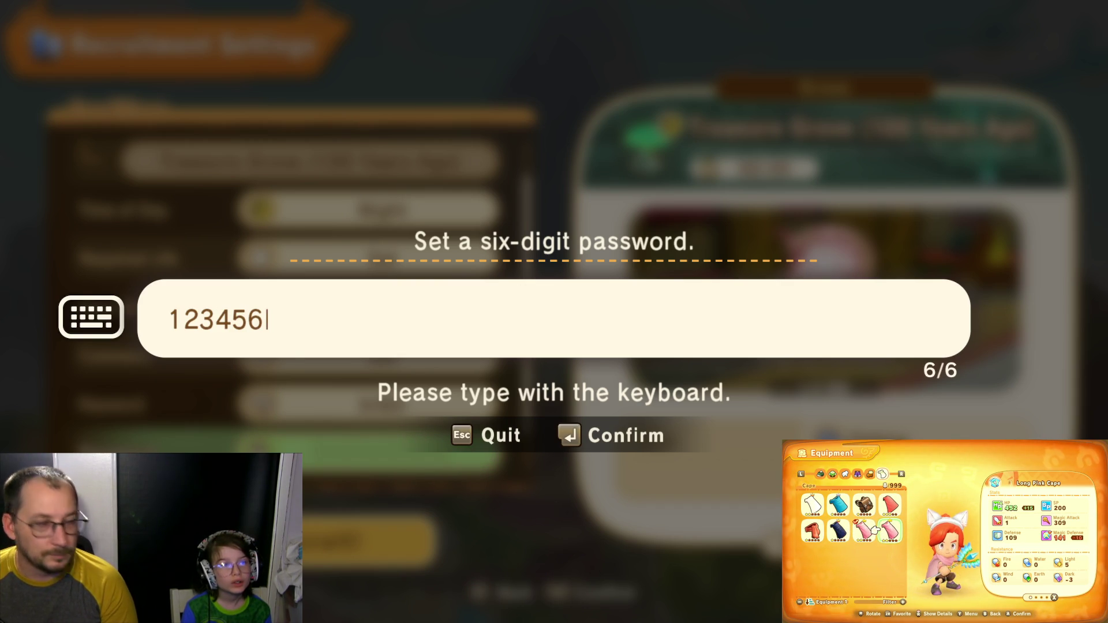
key(Return)
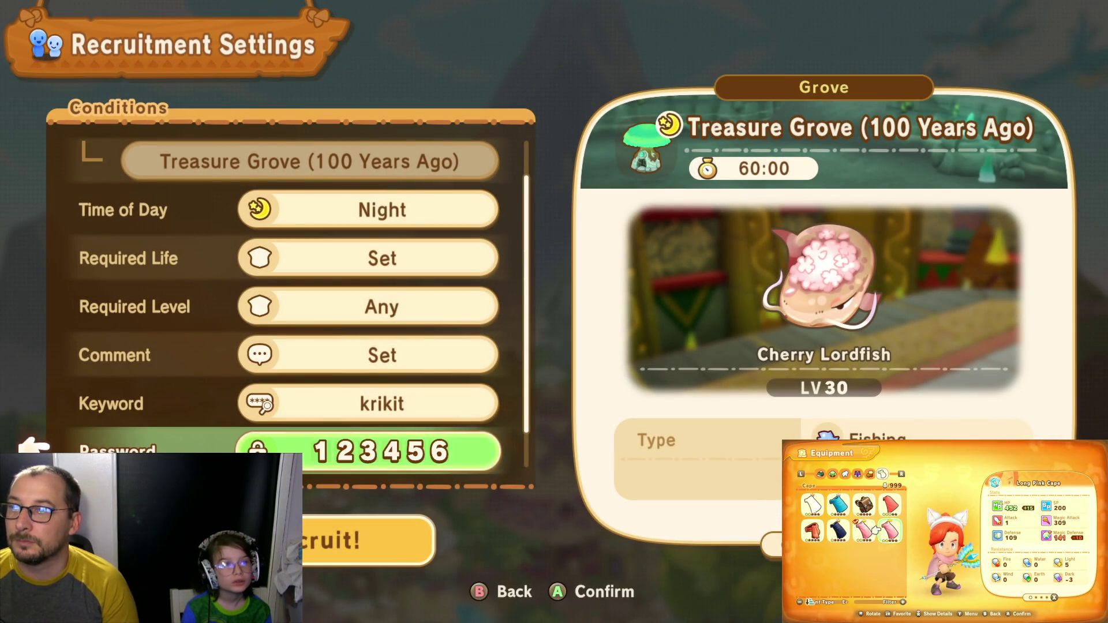
key(Return)
key(Return)
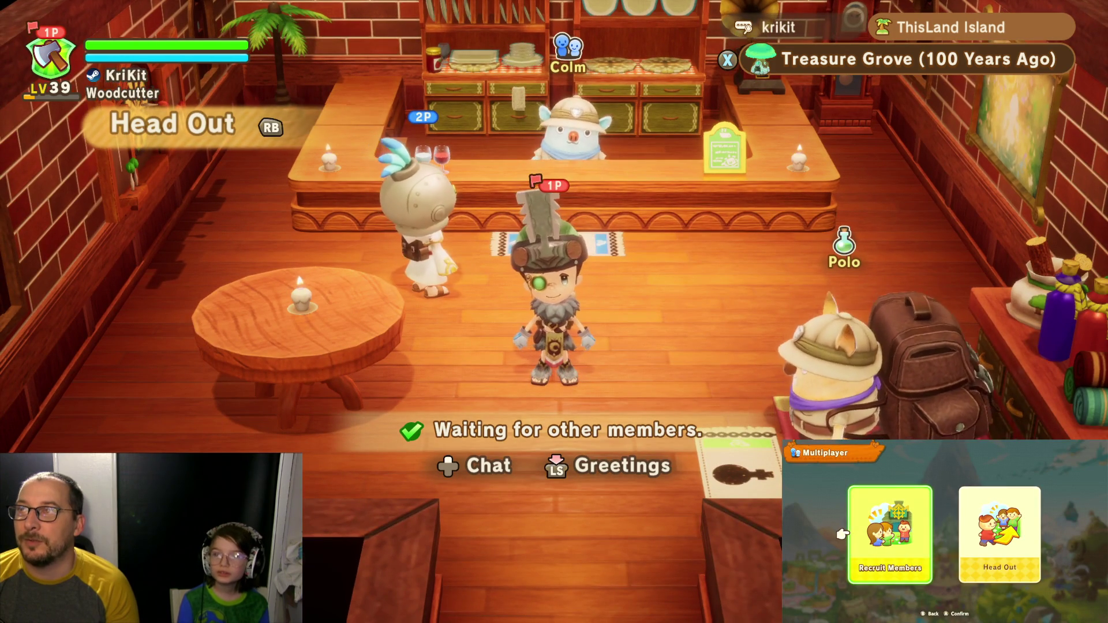
- As the second player, head out and choose Keyword Search for outings
key(Right)
key(Up)
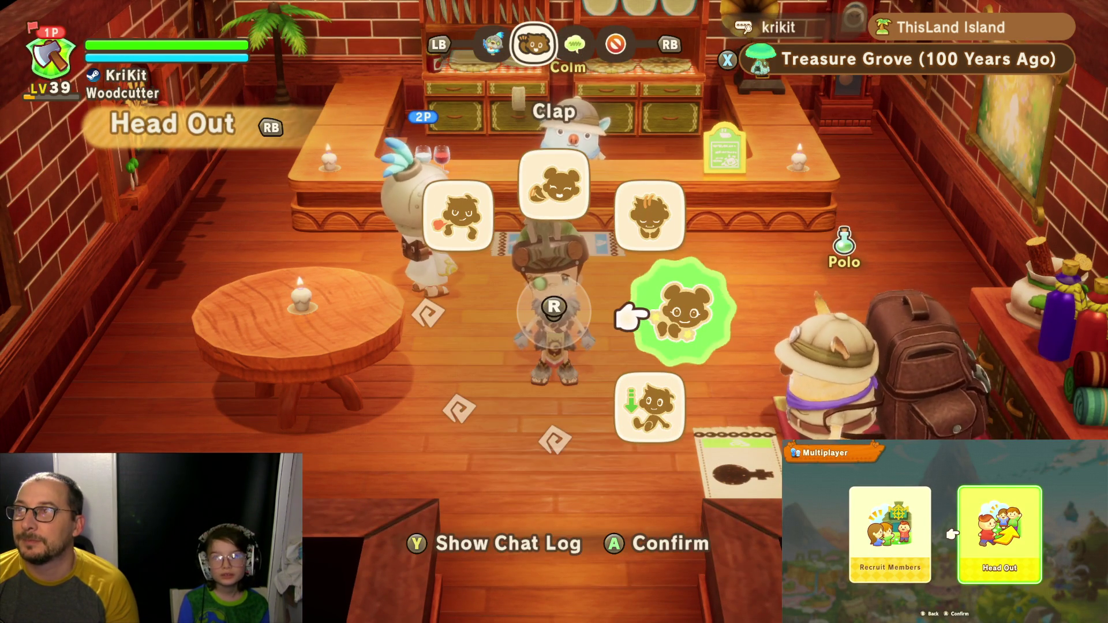
key(Return)
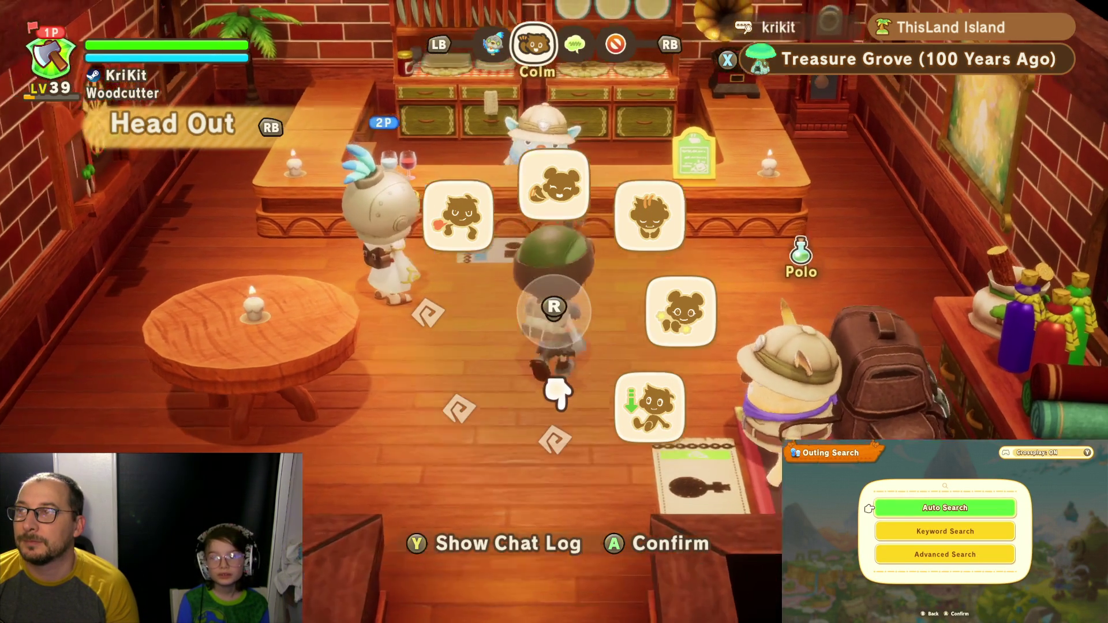
key(Down)
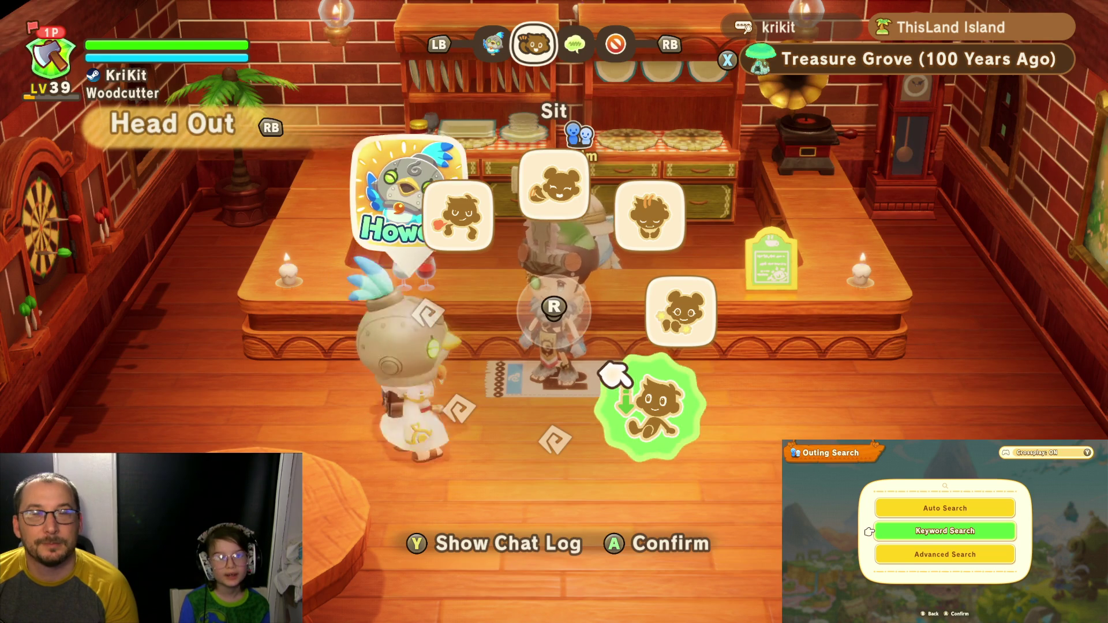
key(Return)
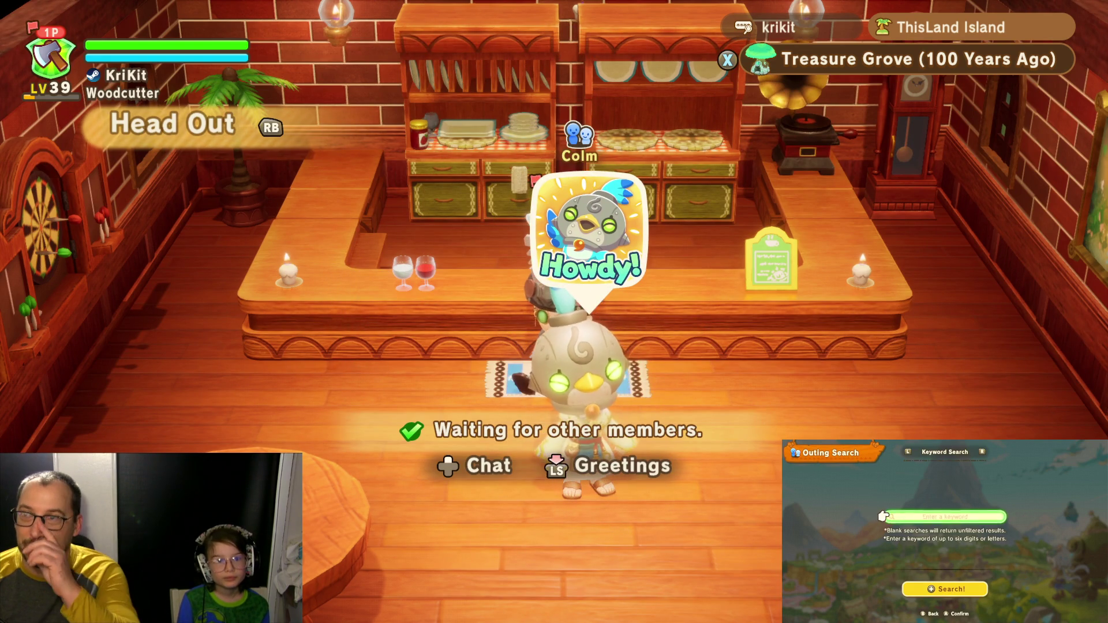
key(Return)
- Enter the keyword krikit on the on-screen keyboard and move on to searching
key(Down)
key(Right)
key(Right)
key(Right)
key(Down)
key(Down)
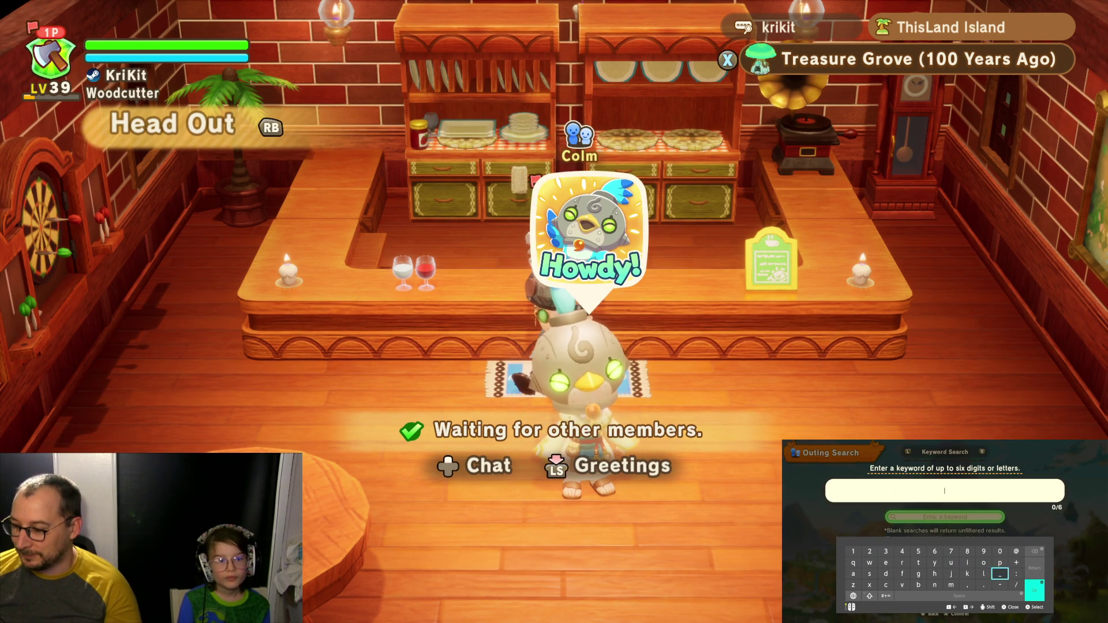
key(Left)
key(Left)
key(Up)
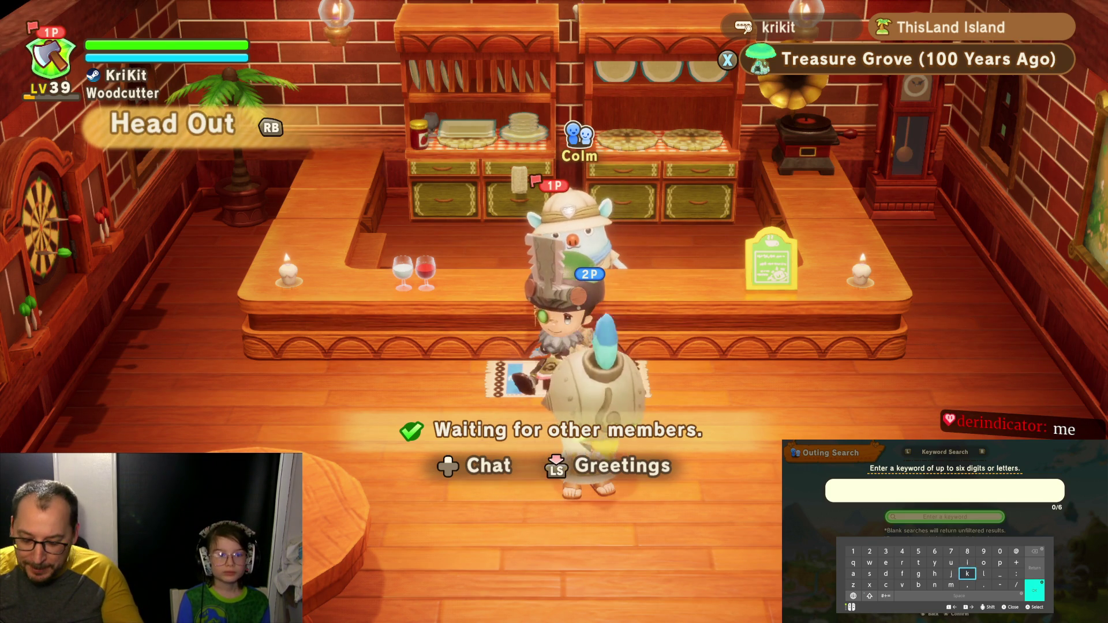
key(Return)
key(Left)
key(Left)
key(Left)
key(Up)
key(Left)
key(Left)
key(Right)
key(Return)
key(Right)
key(Right)
key(Right)
key(Right)
key(Return)
key(Down)
key(Return)
key(Up)
key(Return)
key(Left)
key(Left)
key(Left)
key(plus)
key(Down)
key(Return)
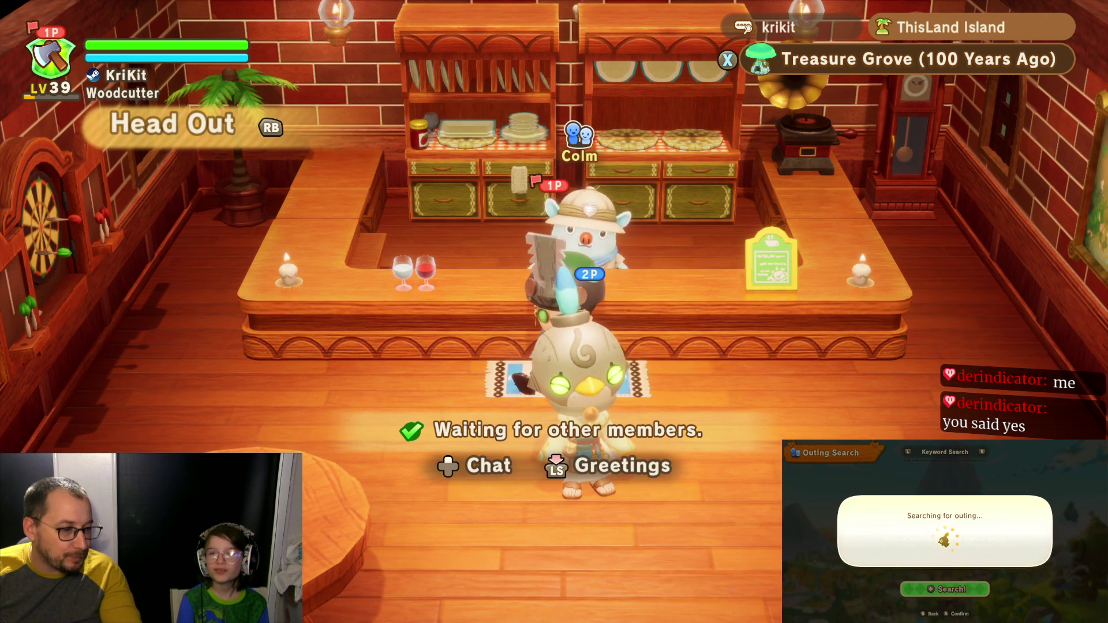